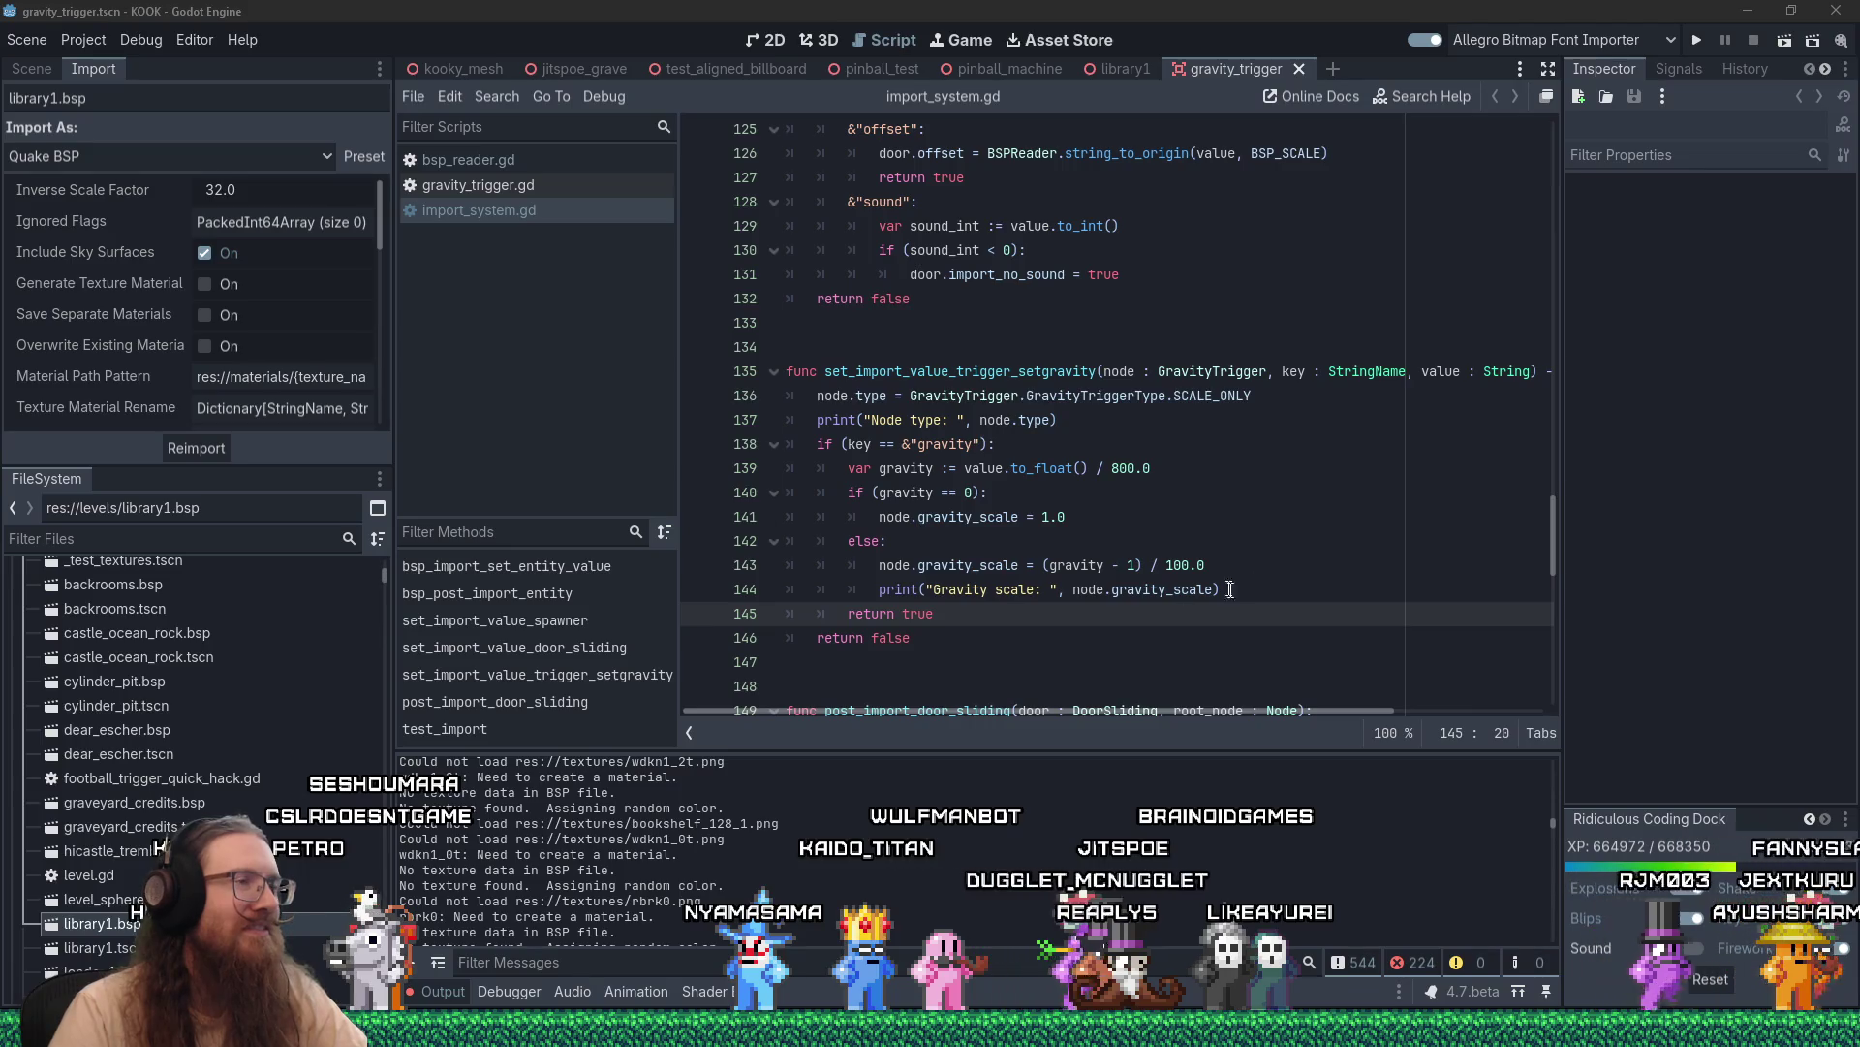
Filter the Output log to 'gravity' so only Gravity scale values and GravityTrigger errors show
{"action": "left_click", "coordinate": [1212, 565]}
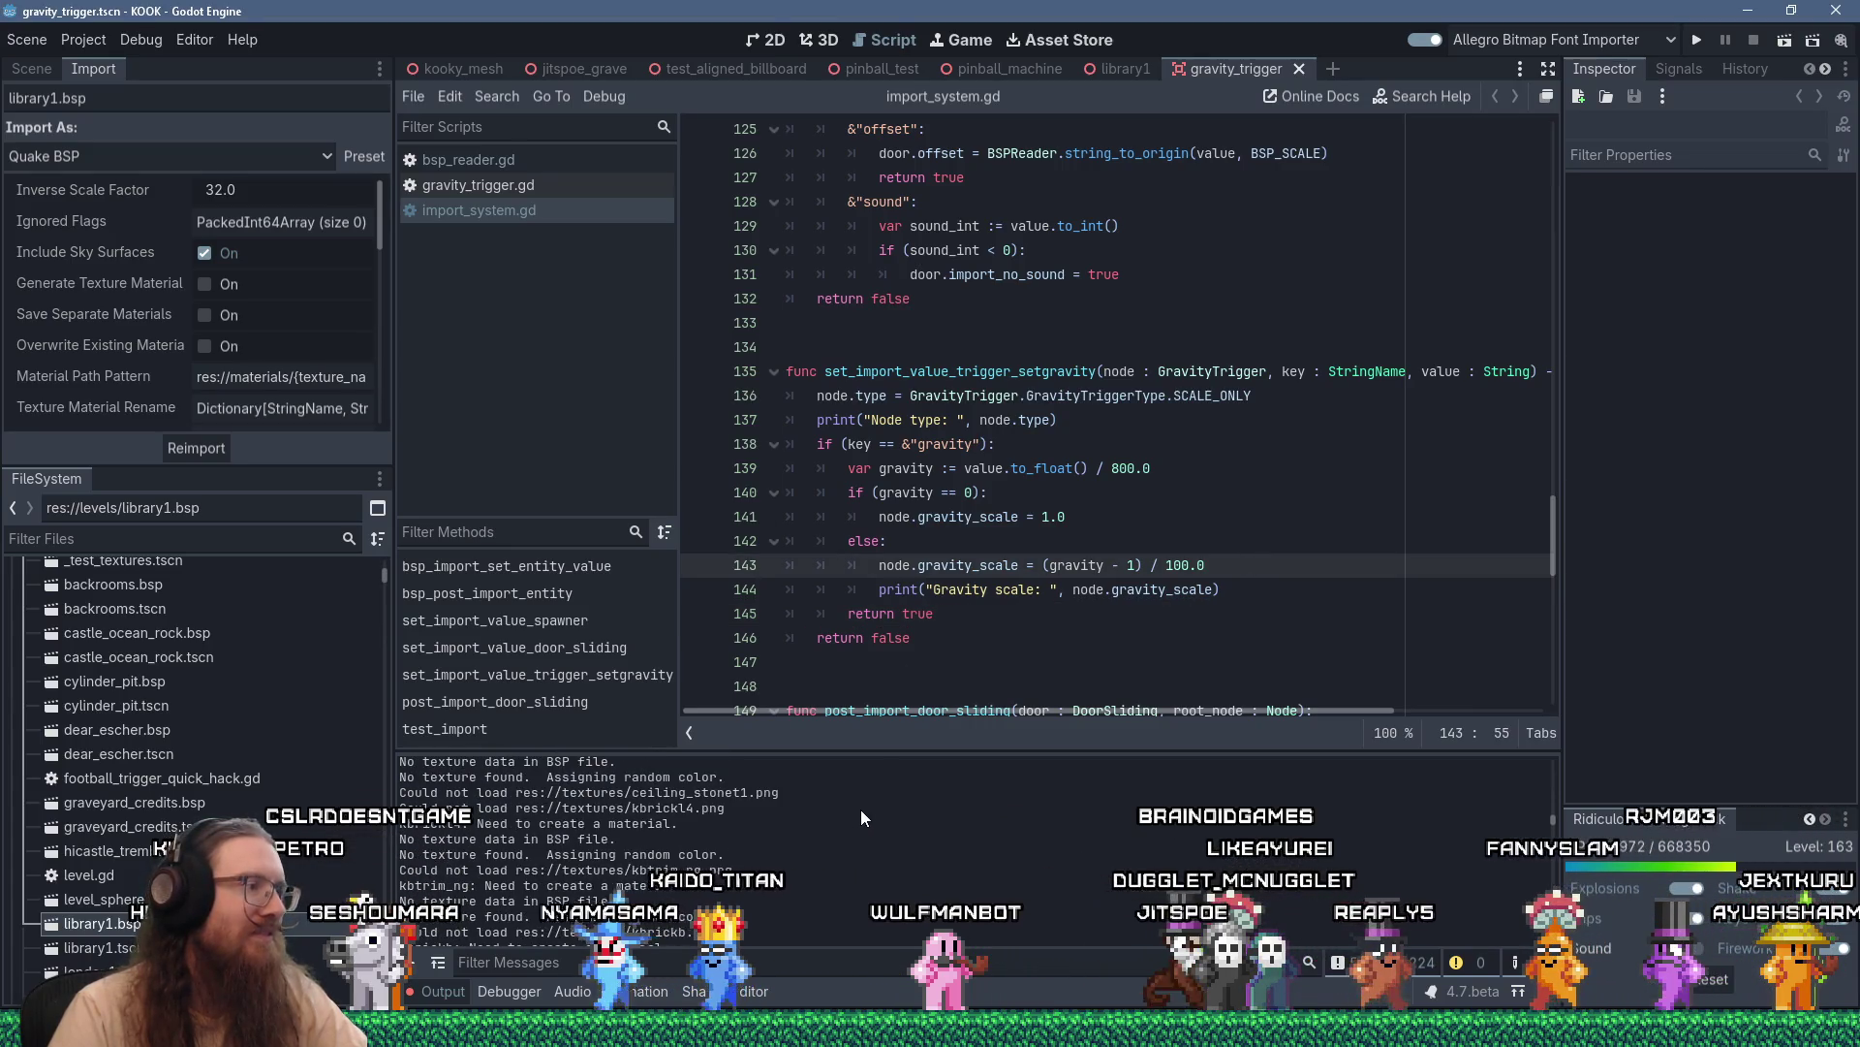
{"action": "type", "text": "gravity"}
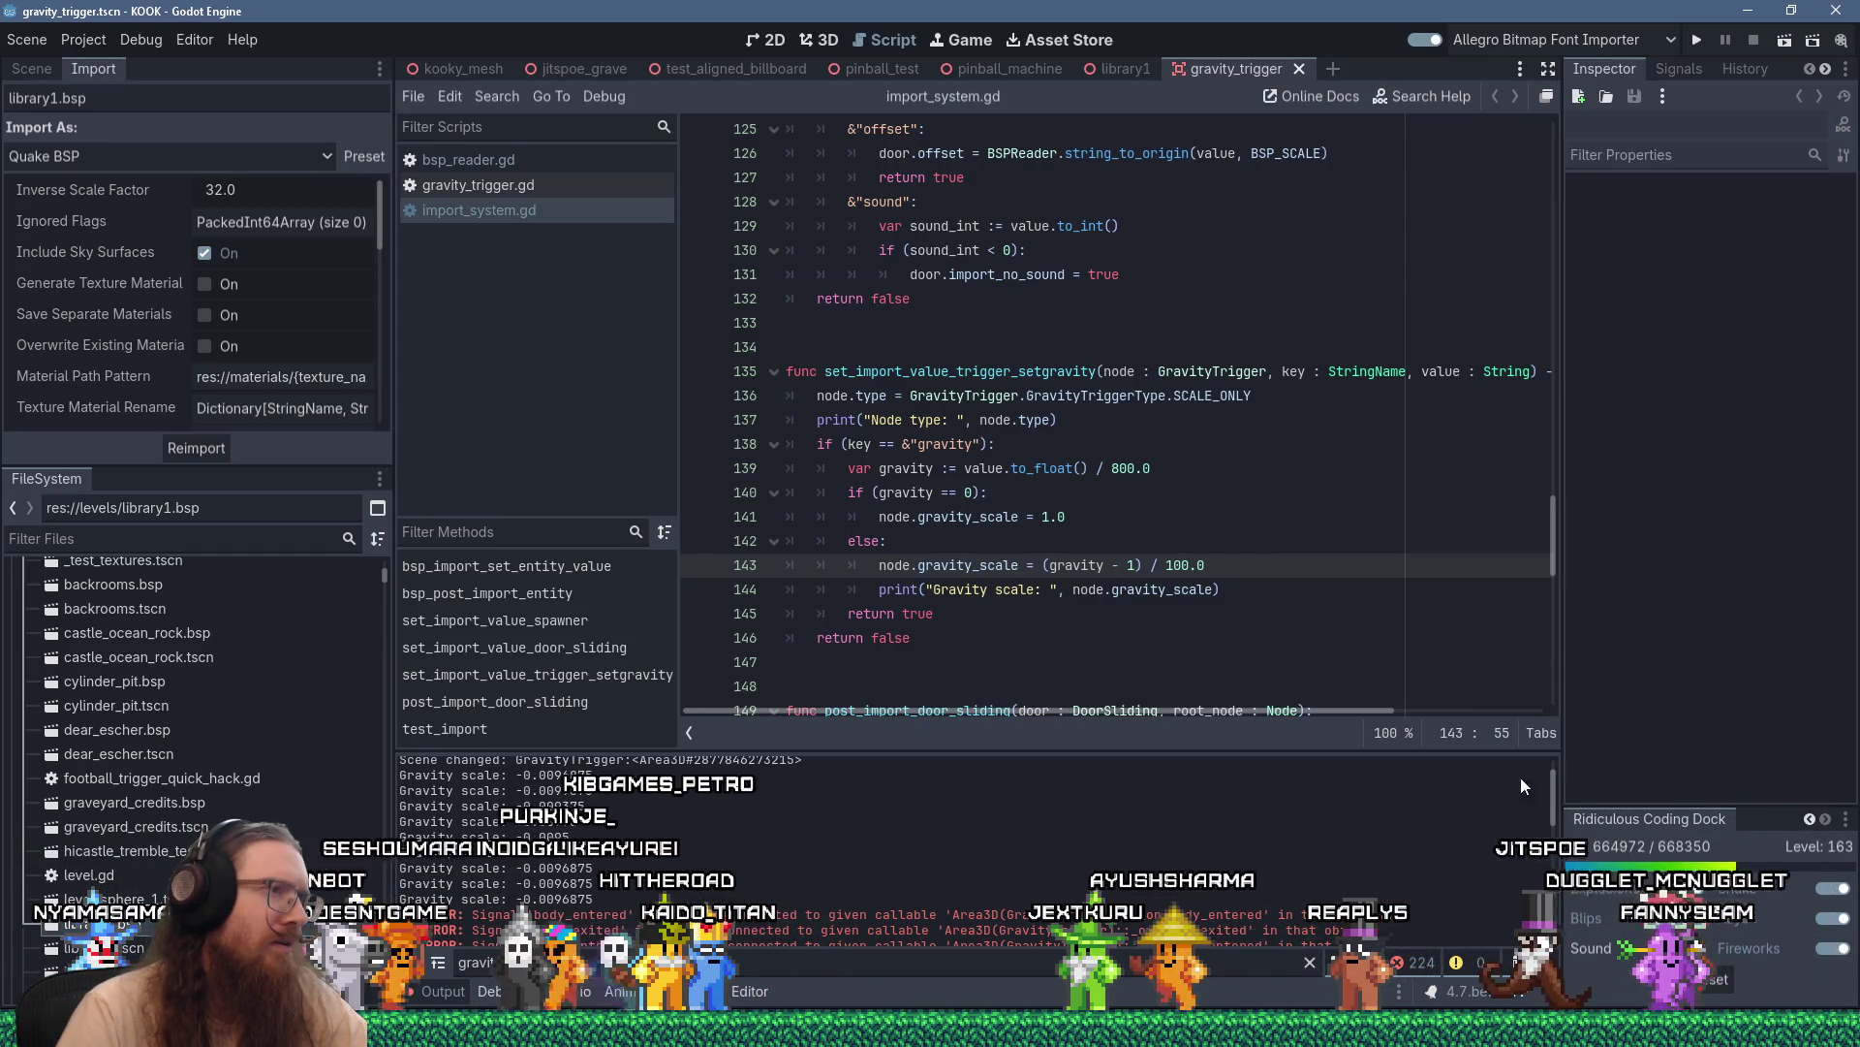
Remove the / 800.0 divisor from line 139 so it reads value.to_float(), and save
{"action": "left_click_drag", "start_coordinate": [1097, 468], "coordinate": [1223, 457]}
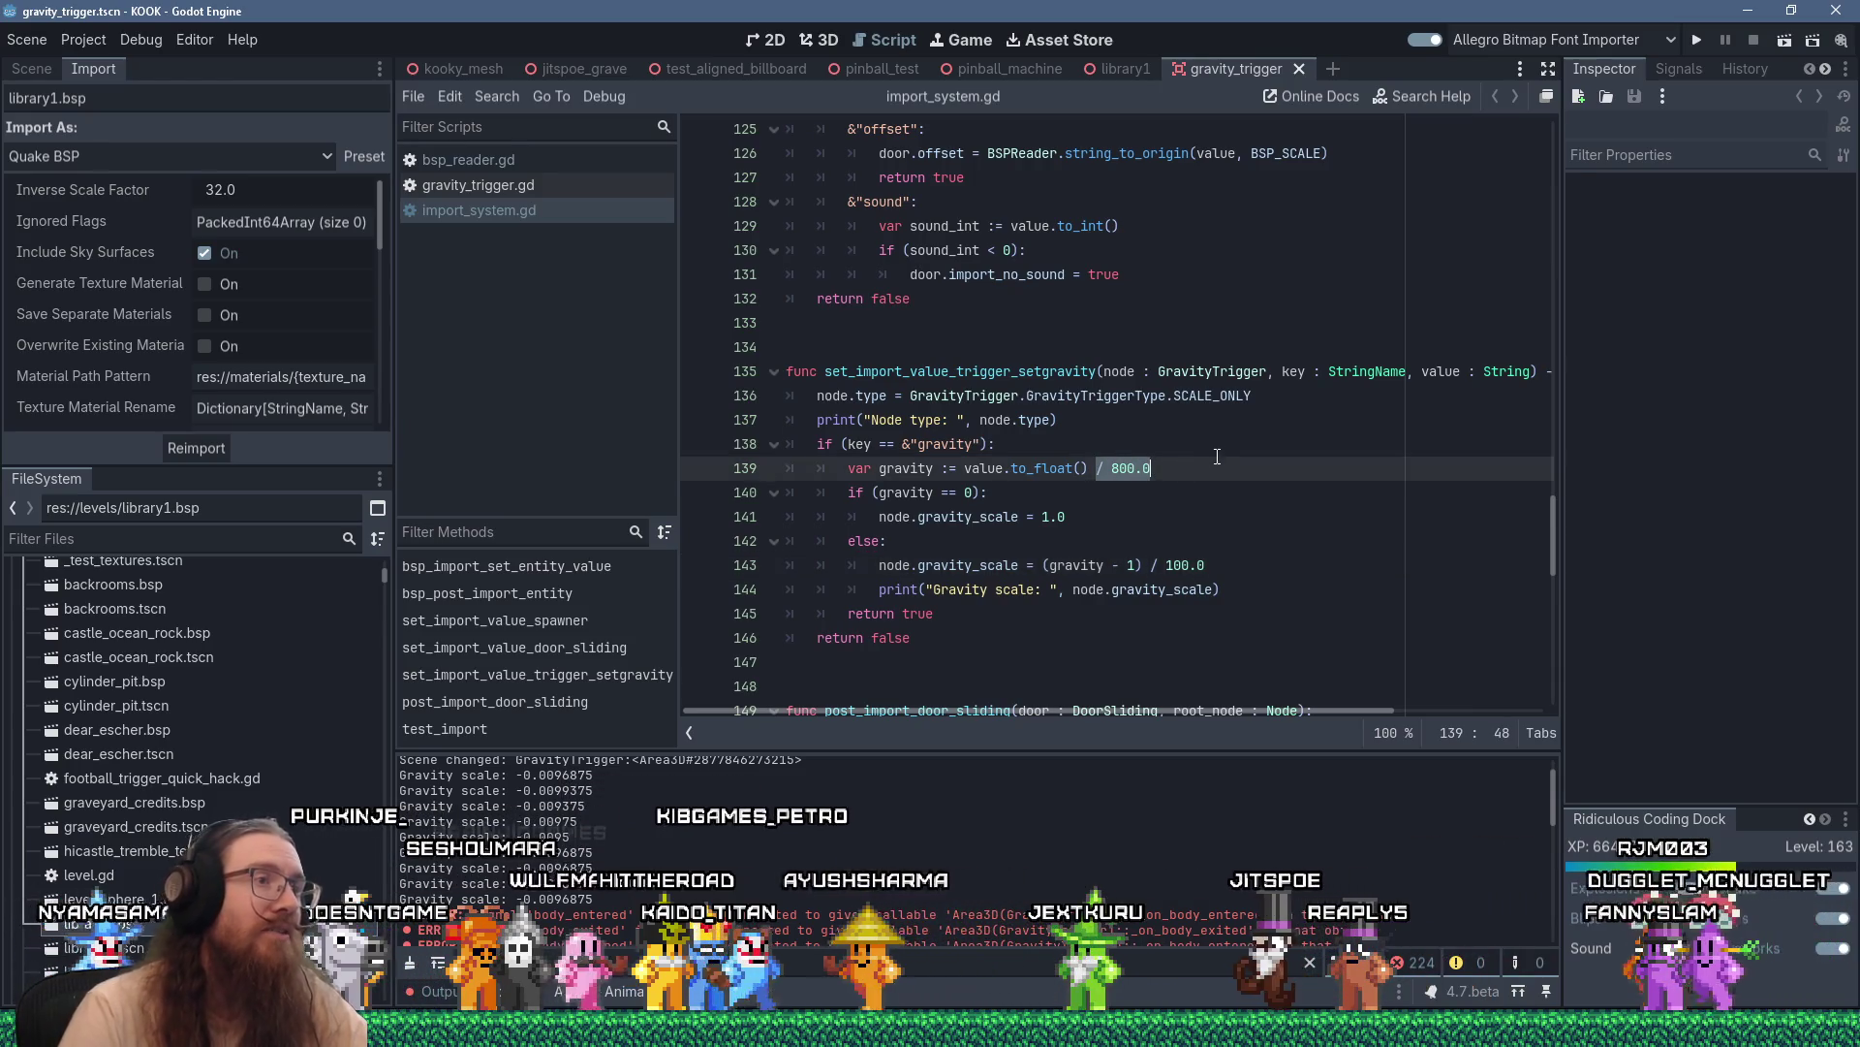
{"action": "key", "text": "BackSpace"}
{"action": "key", "text": "BackSpace"}
{"action": "key", "text": "ctrl+s"}
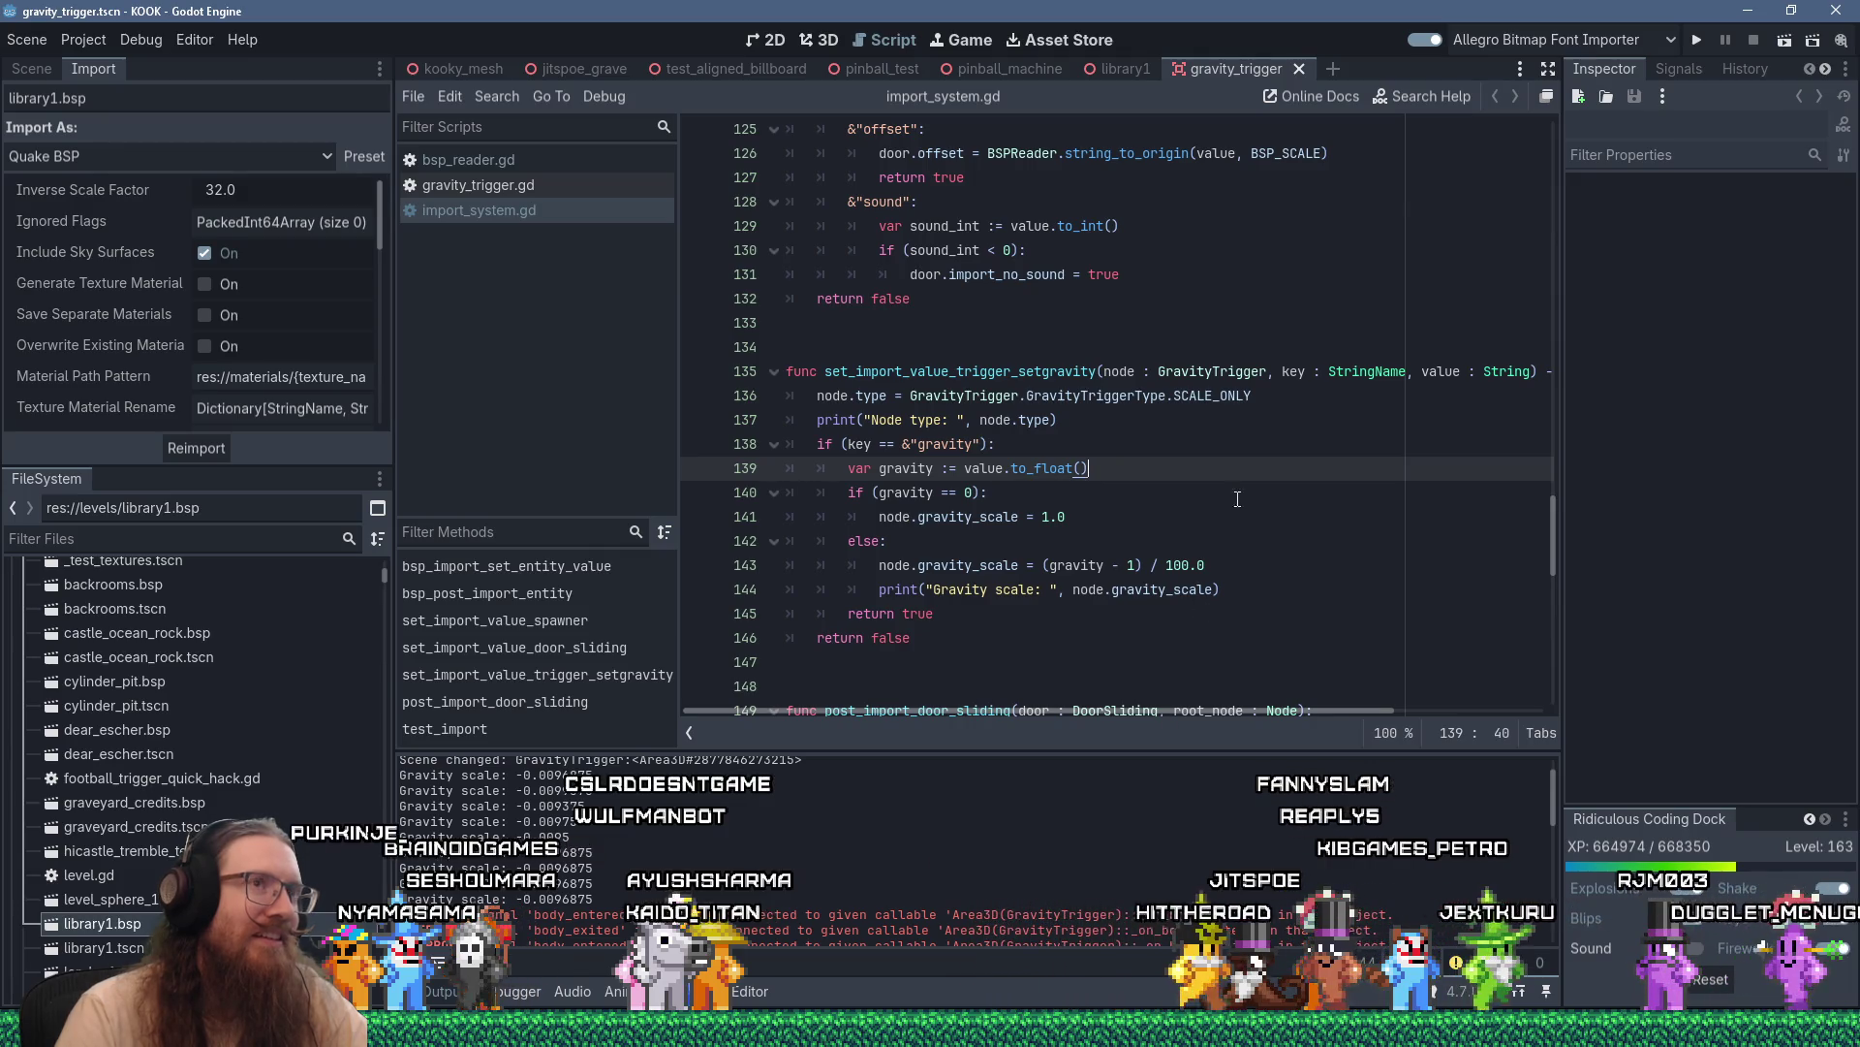
Search the script for gravity, check value.to_float() on line 139, then reimport library1.bsp
{"action": "double_click", "coordinate": [1075, 565]}
{"action": "key", "text": "ctrl+f"}
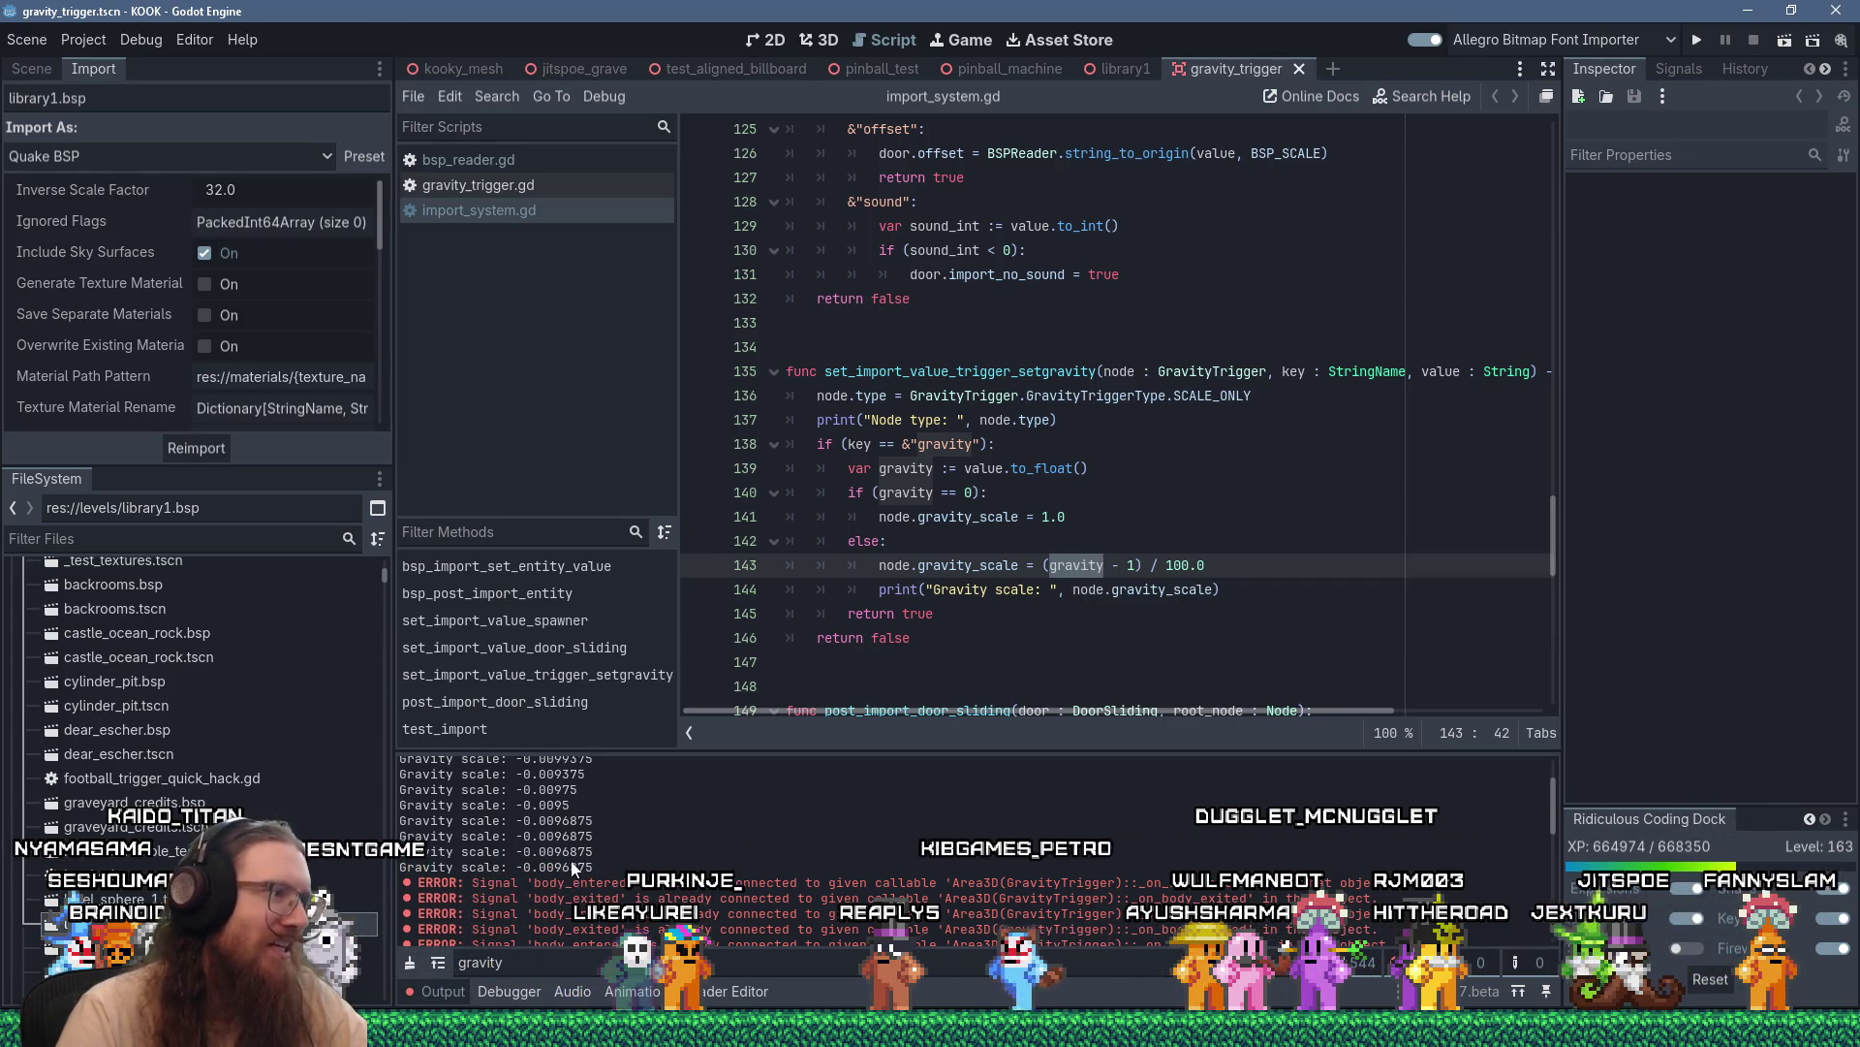
{"action": "left_click_drag", "start_coordinate": [972, 468], "coordinate": [1123, 467]}
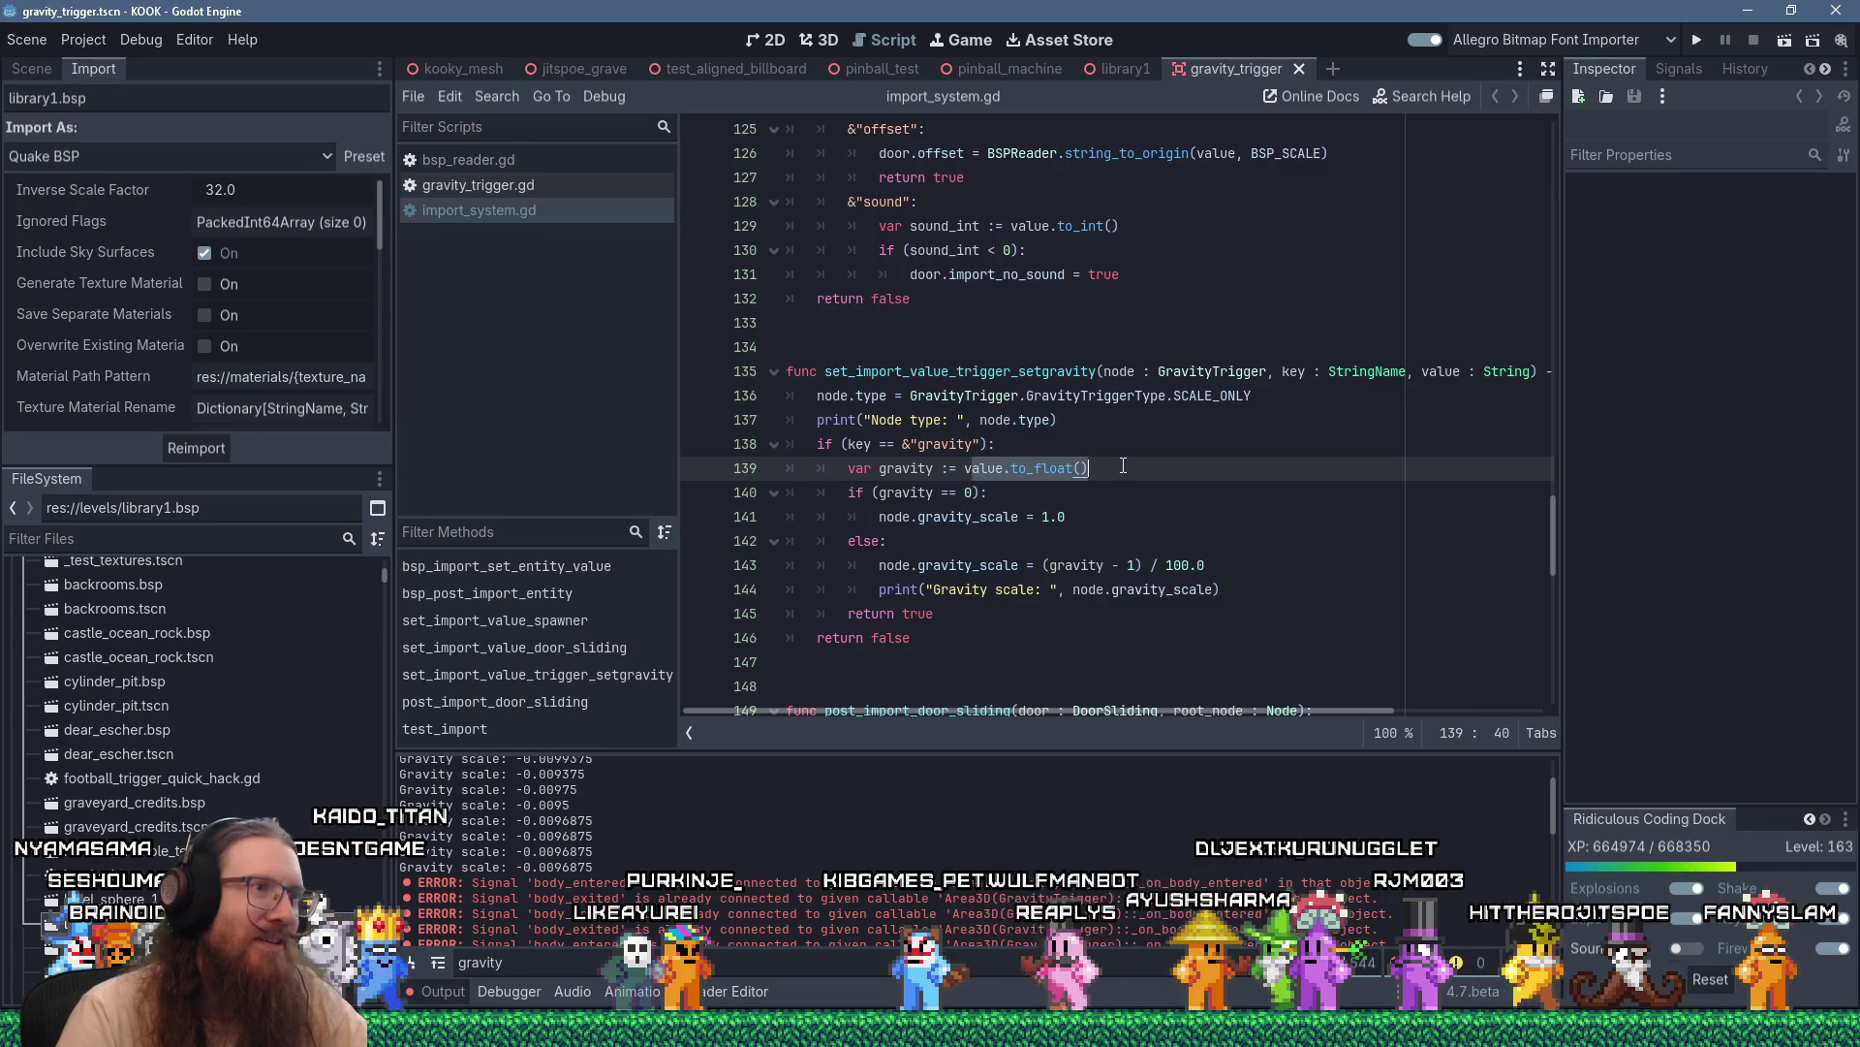
{"action": "left_click", "coordinate": [1123, 467]}
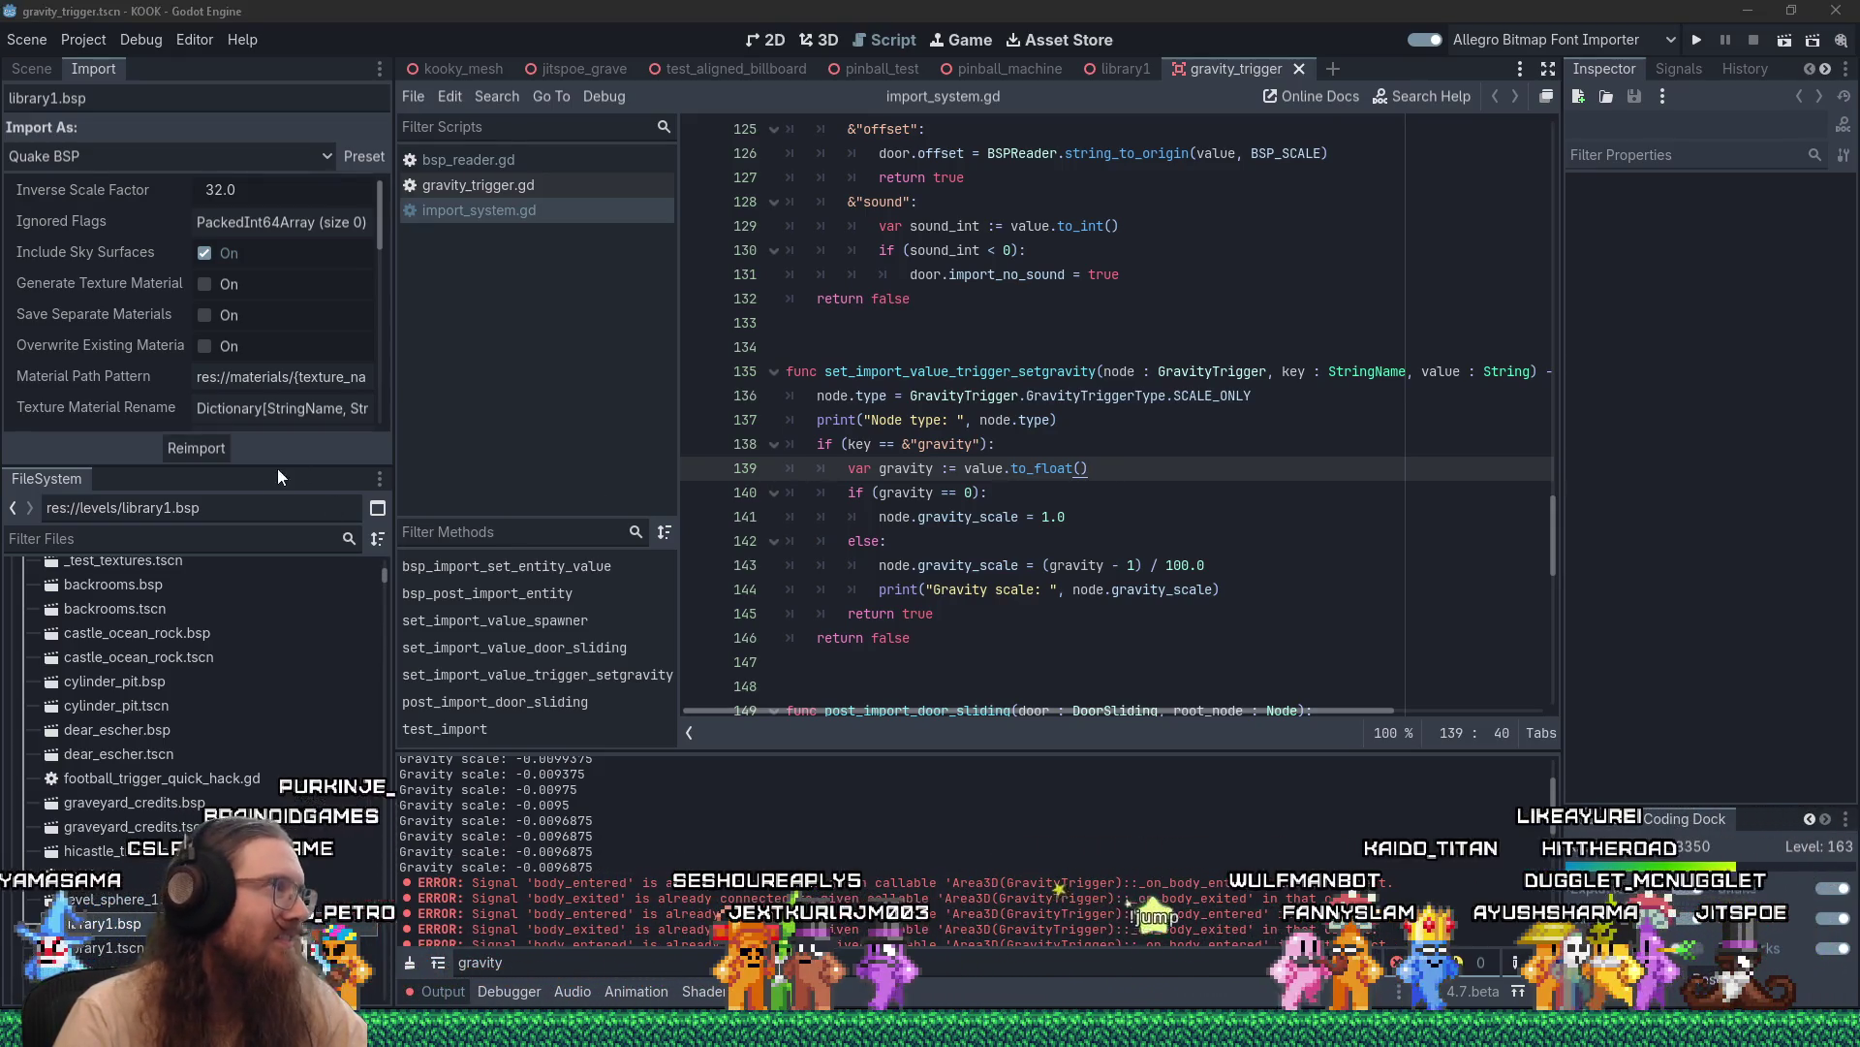
{"action": "left_click", "coordinate": [221, 449]}
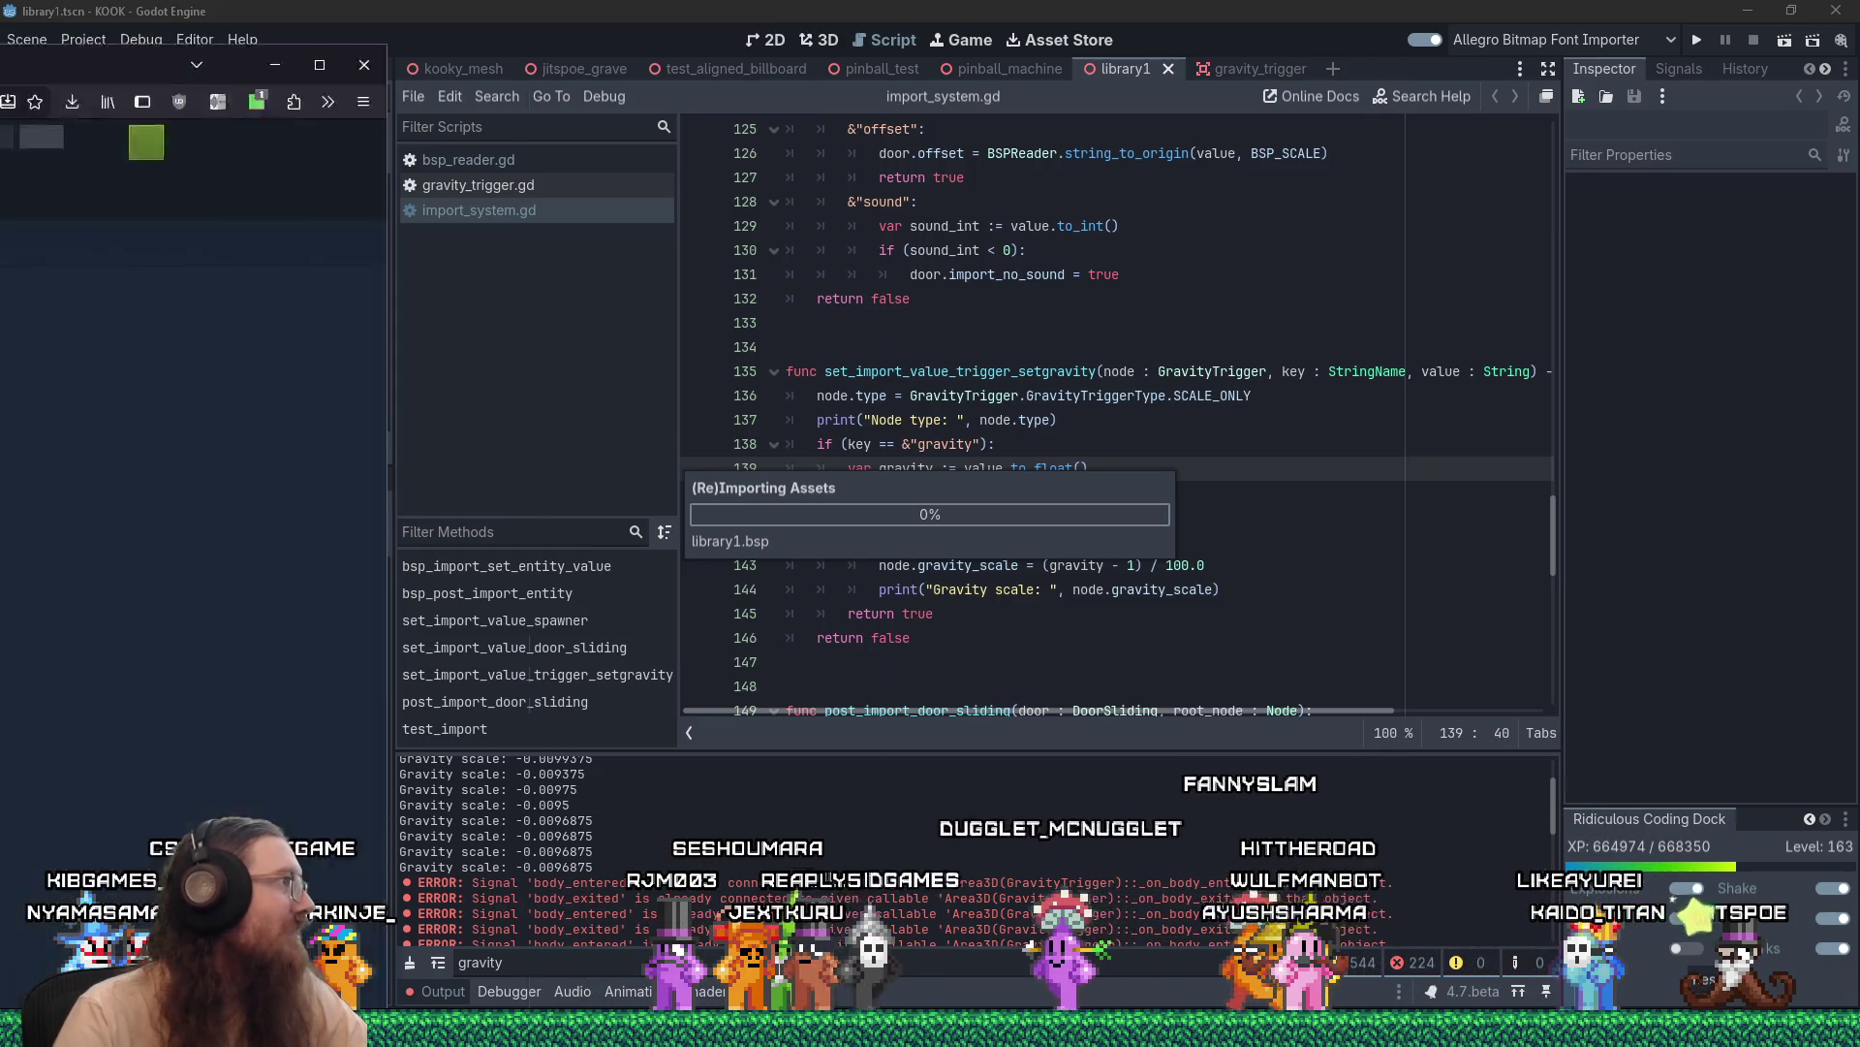
Watch the Orebital Dynamics trailer full screen in Firefox, close the viewer, and return to Godot
{"action": "key", "text": "alt+Tab"}
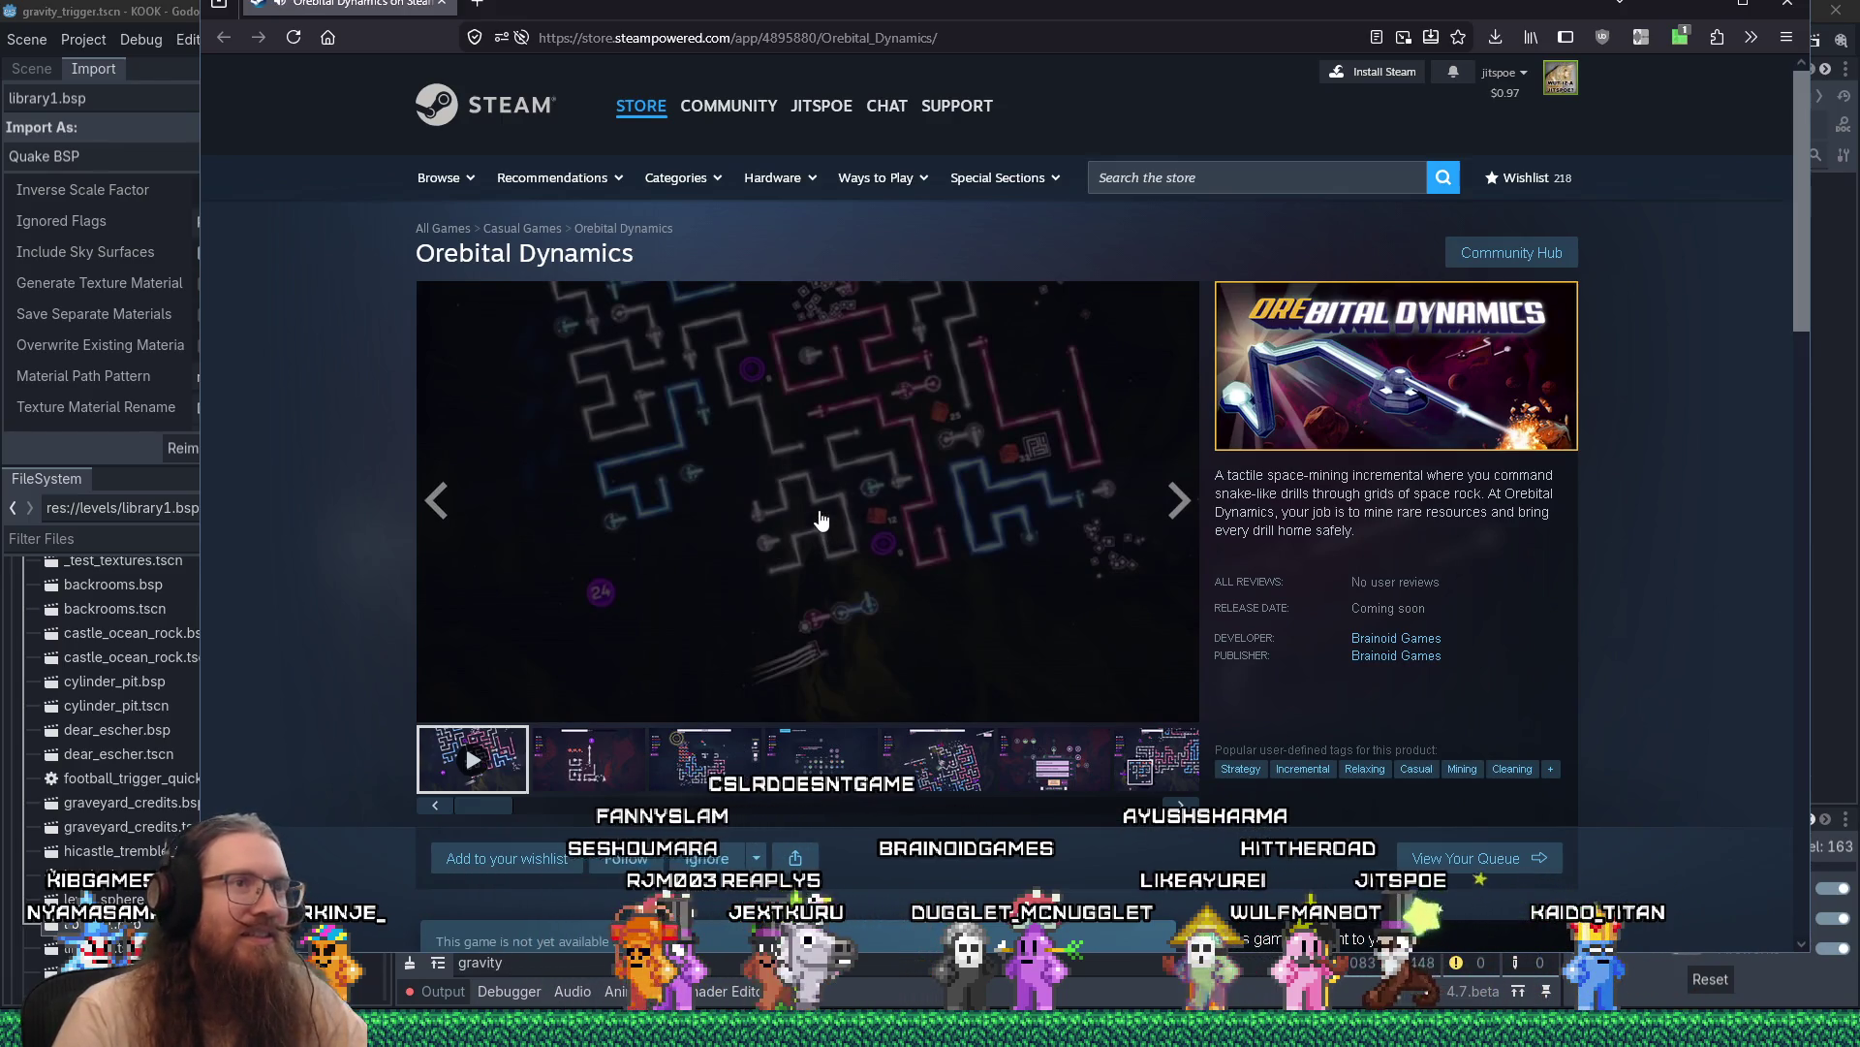
{"action": "left_click", "coordinate": [820, 520]}
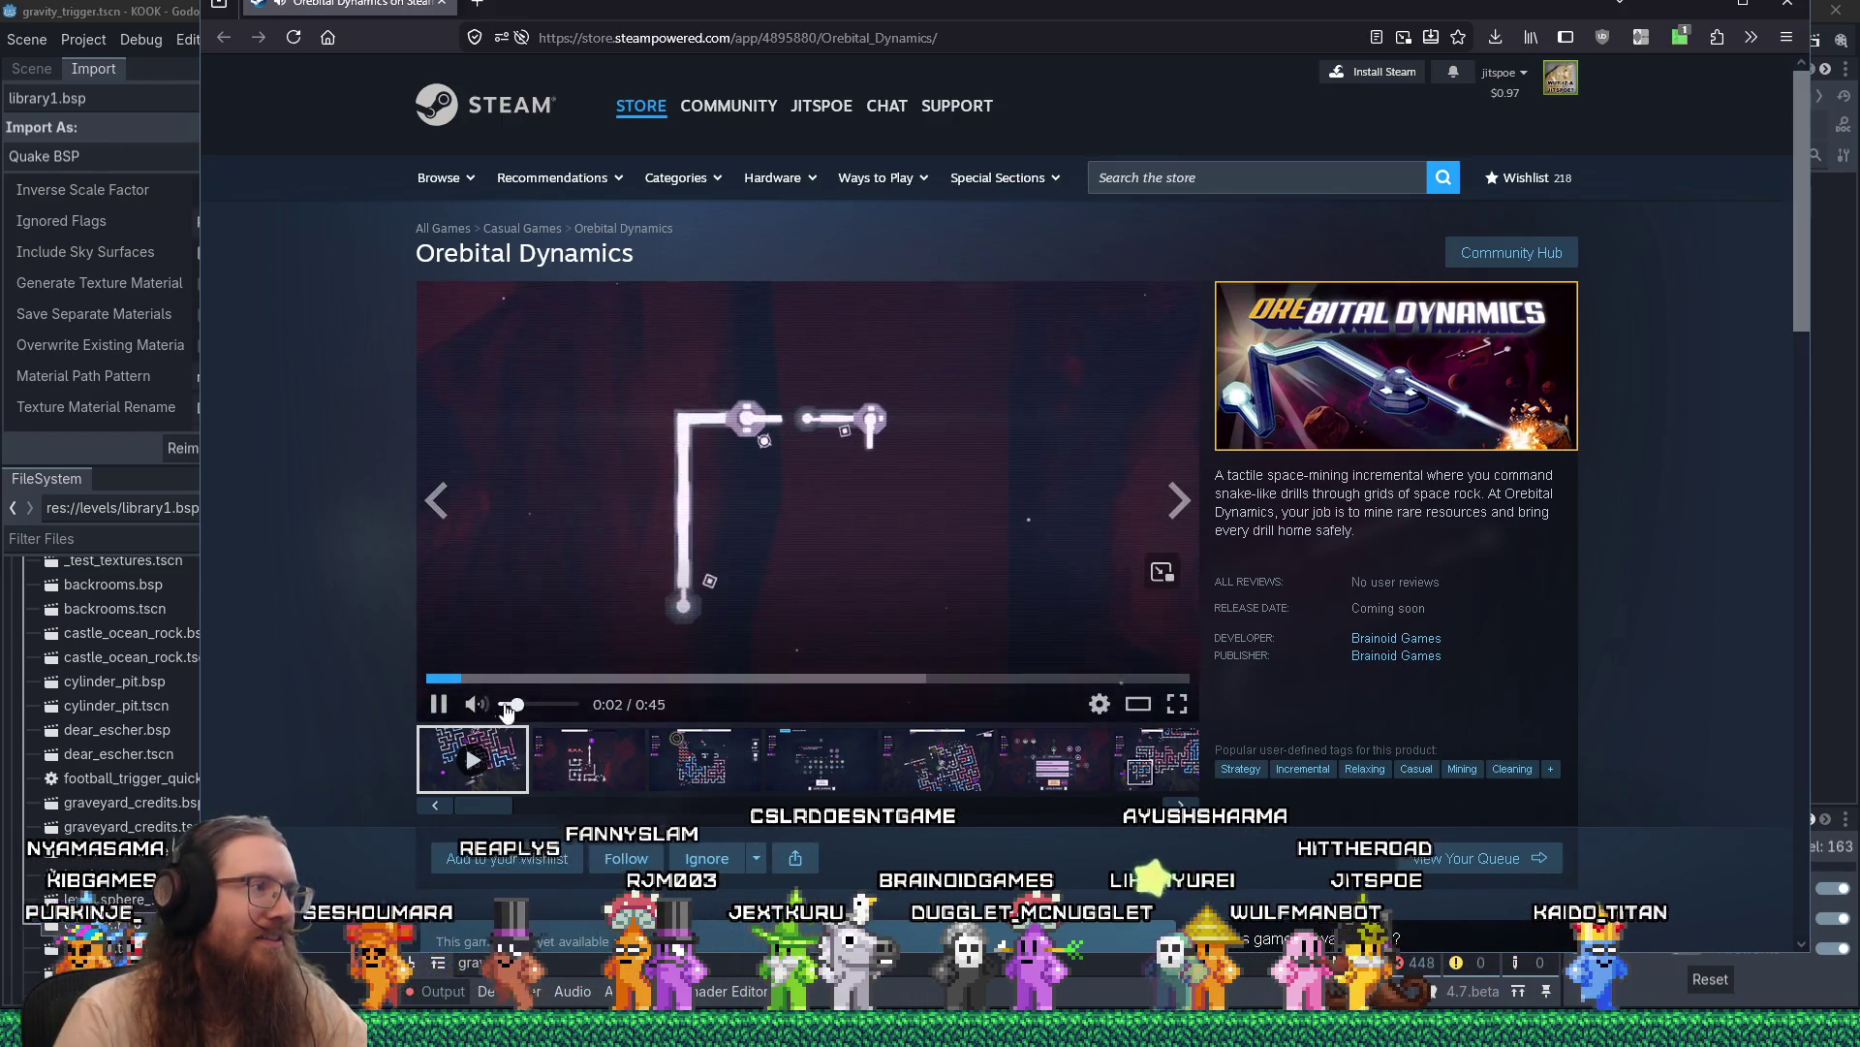
{"action": "left_click", "coordinate": [1178, 705]}
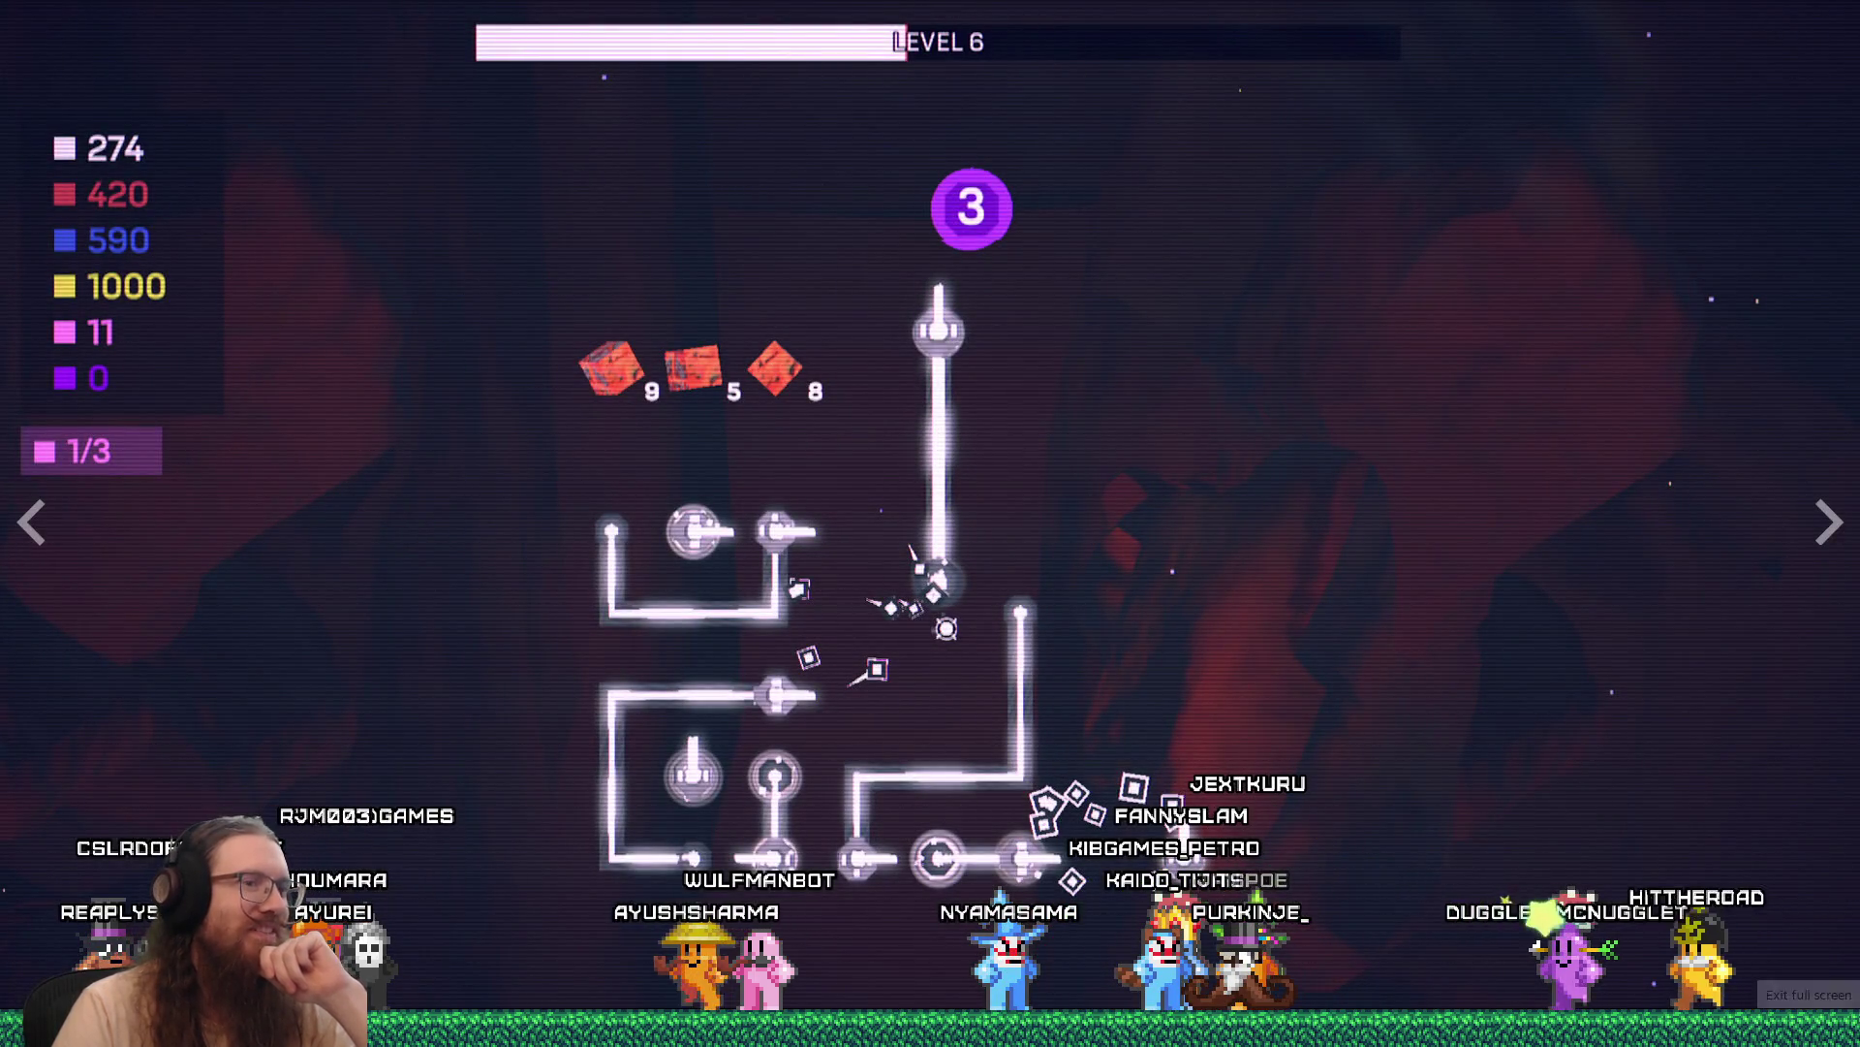
{"action": "key", "text": "Escape"}
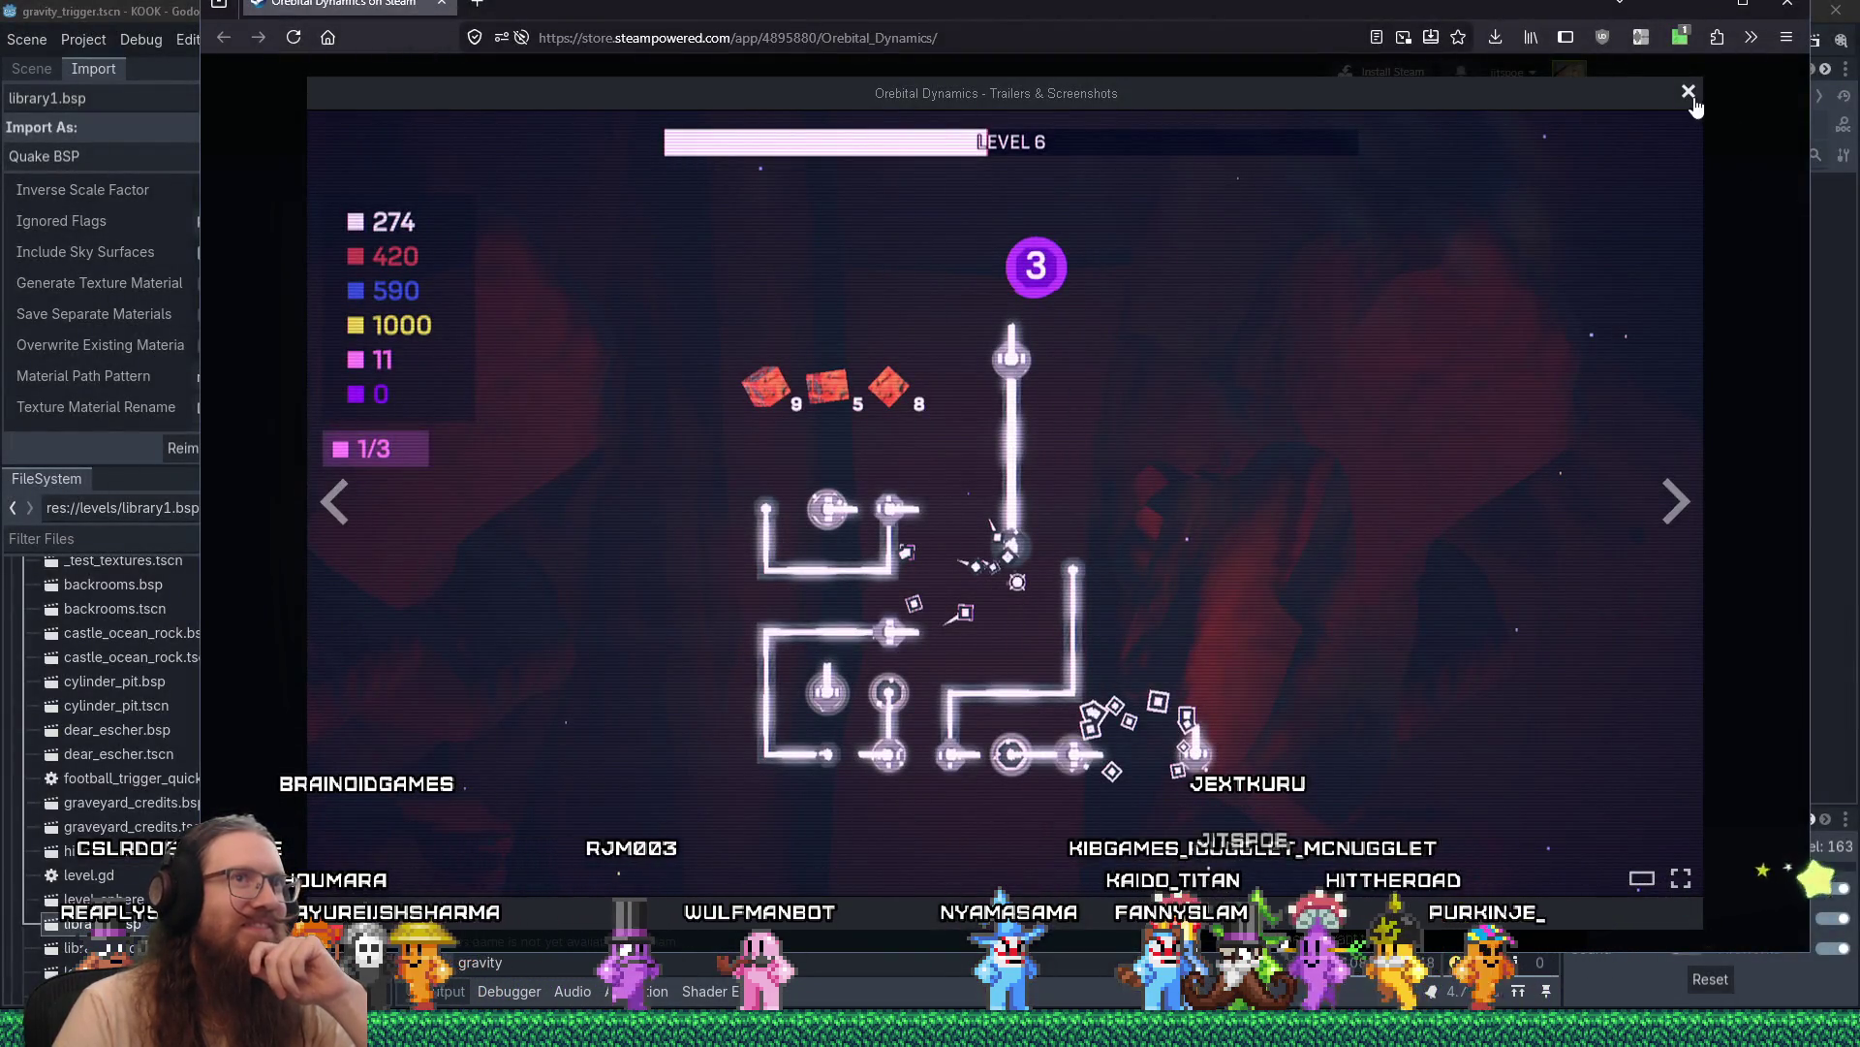
{"action": "left_click", "coordinate": [1689, 93]}
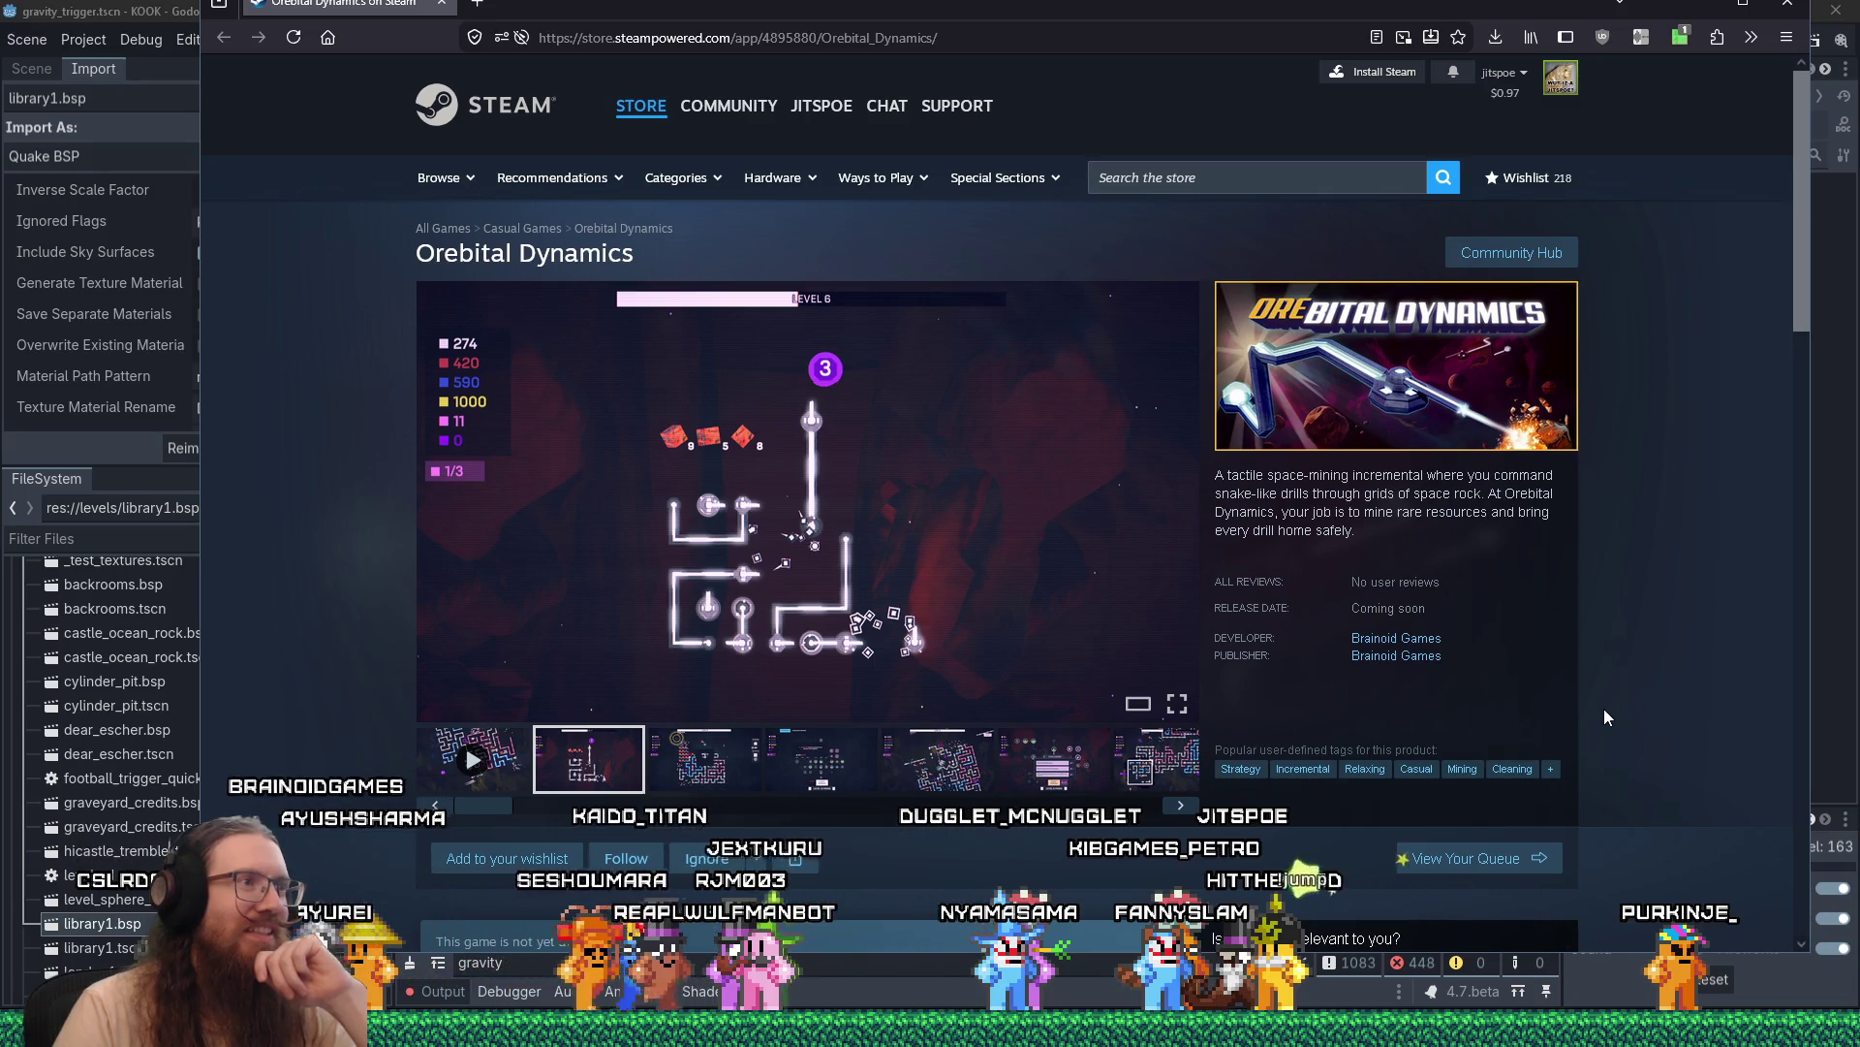
{"action": "key", "text": "alt+Tab"}
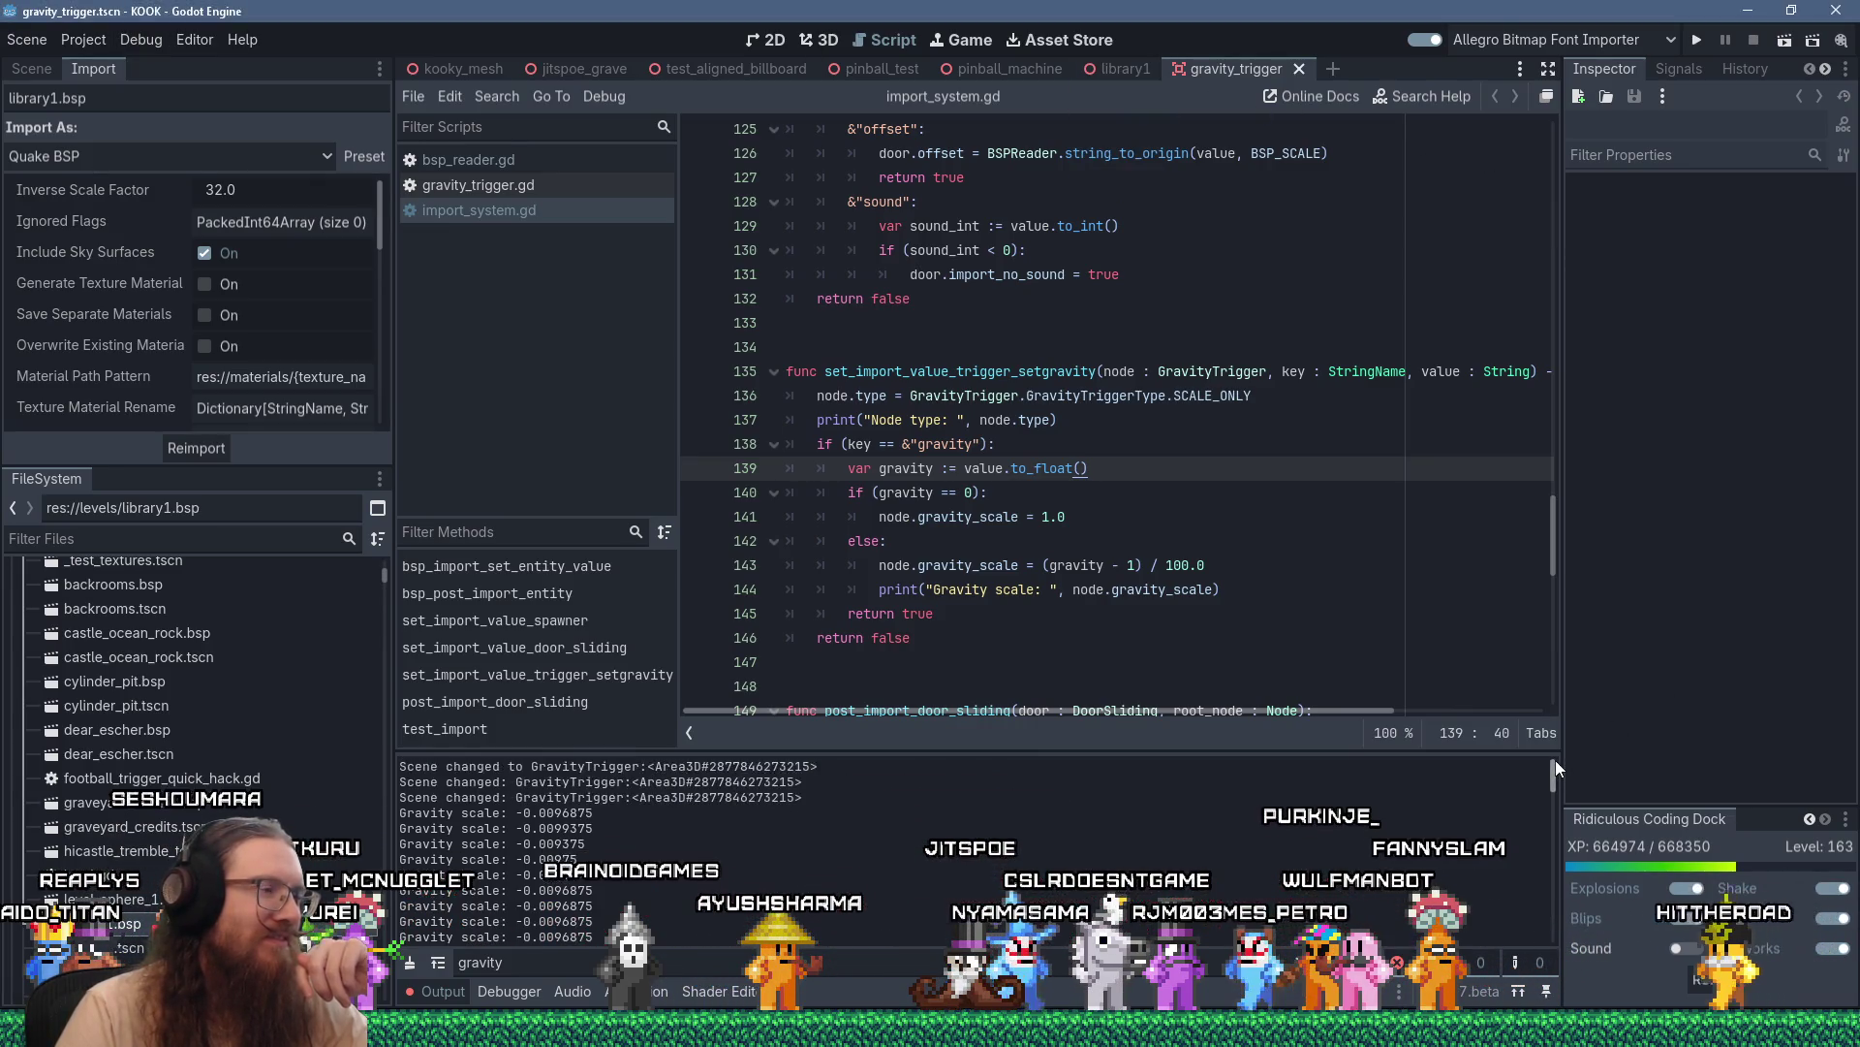
Clear the Output log
{"action": "mouse_move", "coordinate": [1556, 760]}
{"action": "left_mouse_down"}
{"action": "mouse_move", "coordinate": [1552, 899]}
{"action": "mouse_move", "coordinate": [1560, 841]}
{"action": "left_mouse_up"}
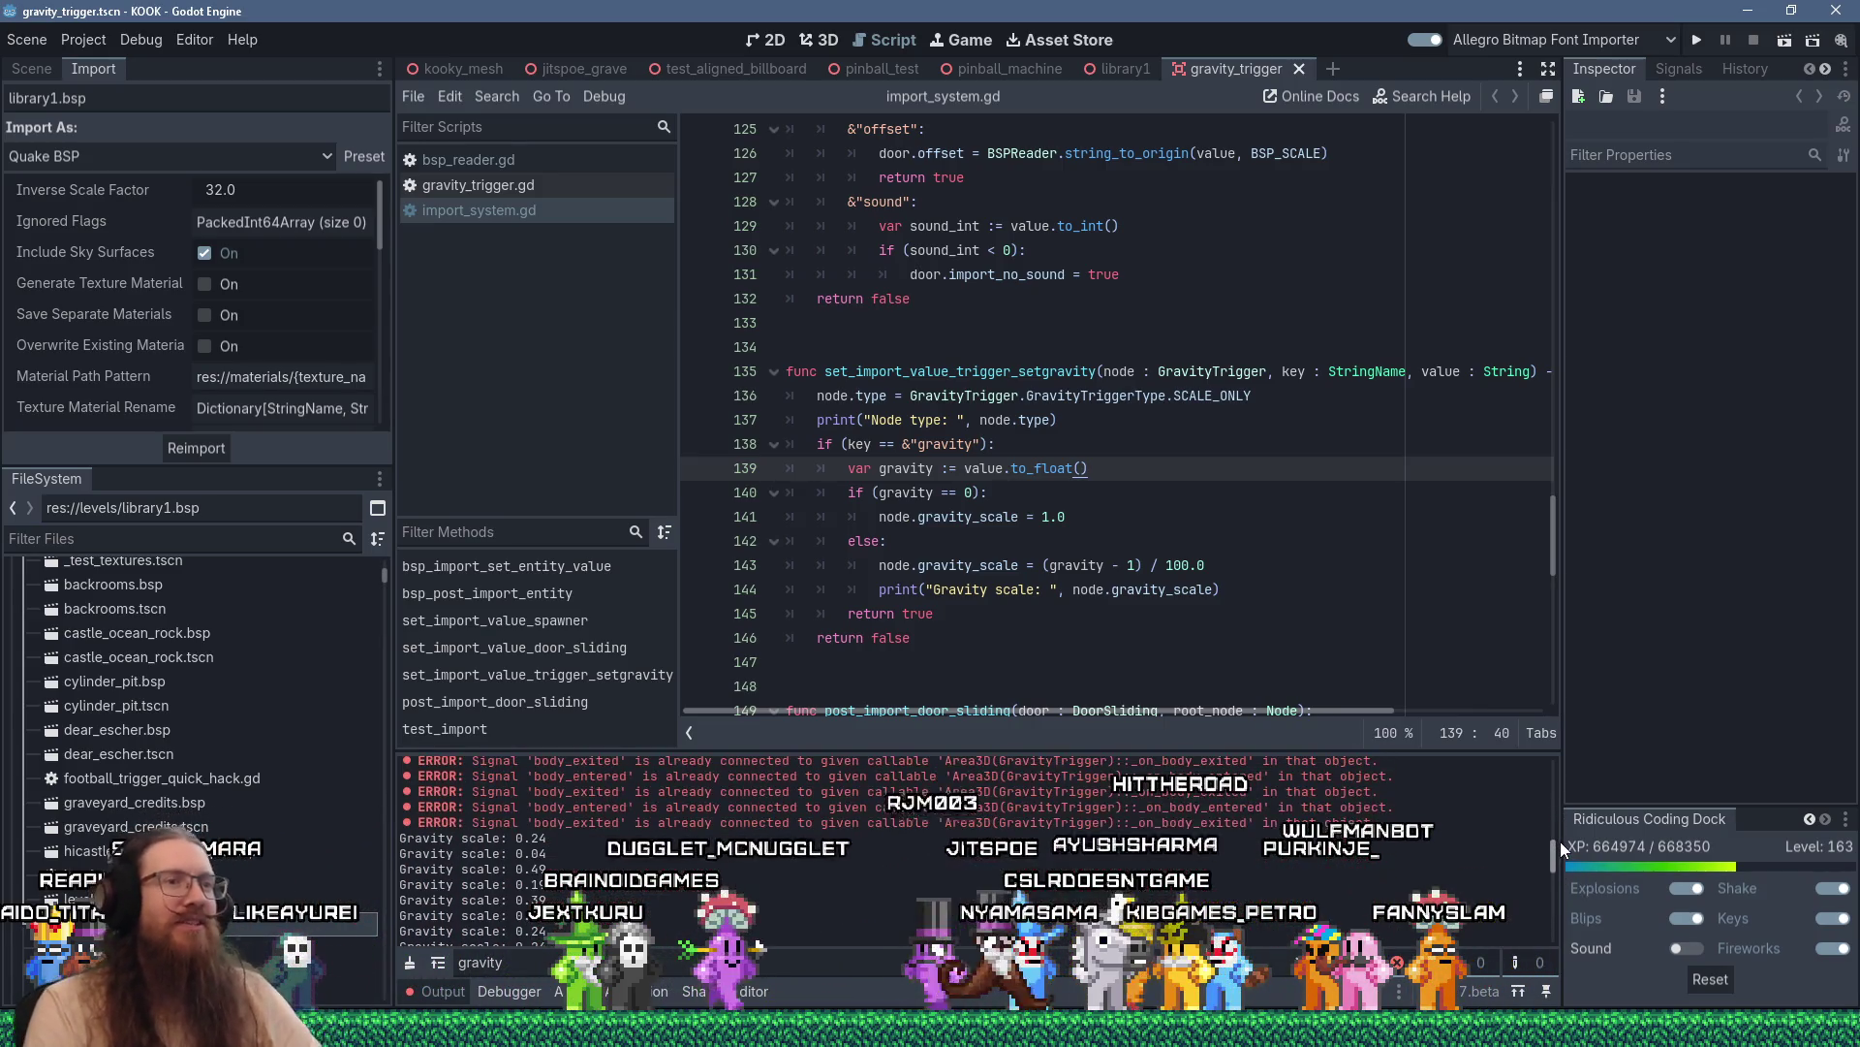
{"action": "scroll", "coordinate": [1561, 872], "scroll_direction": "up", "scroll_amount": 3}
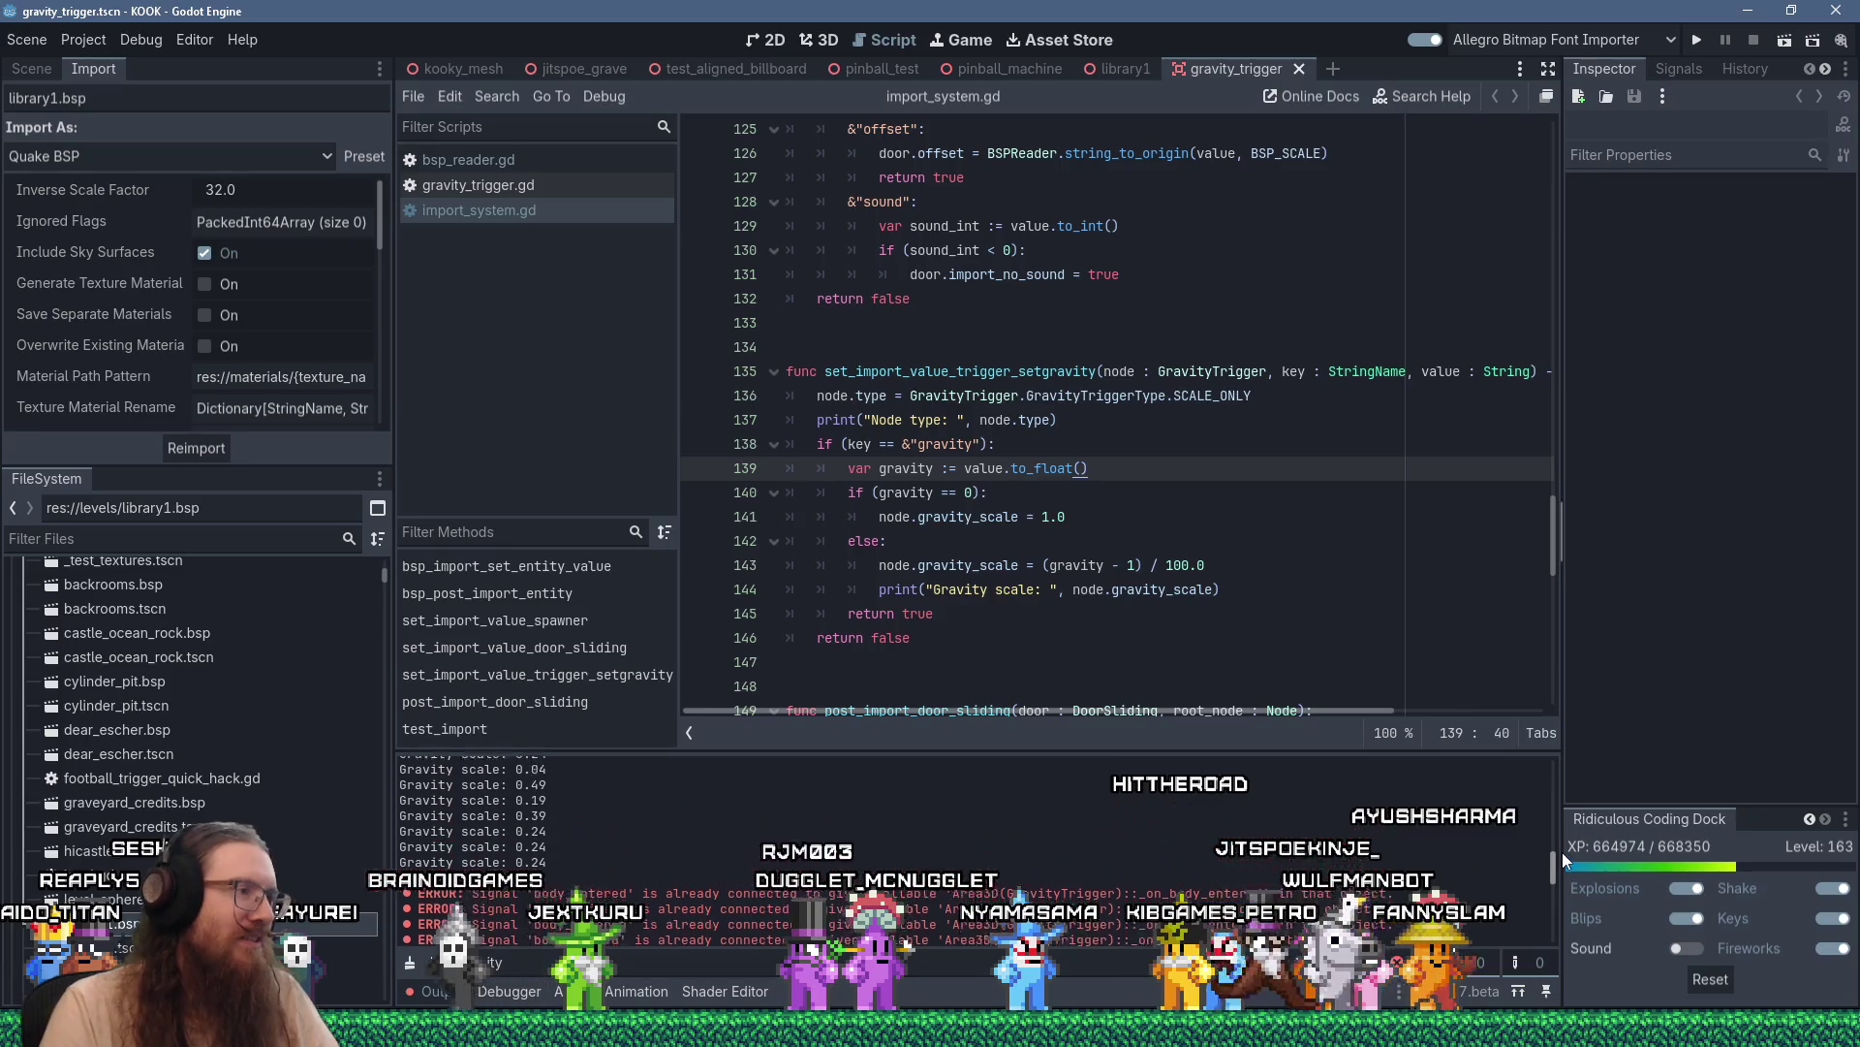
{"action": "left_click_drag", "start_coordinate": [515, 820], "coordinate": [624, 862]}
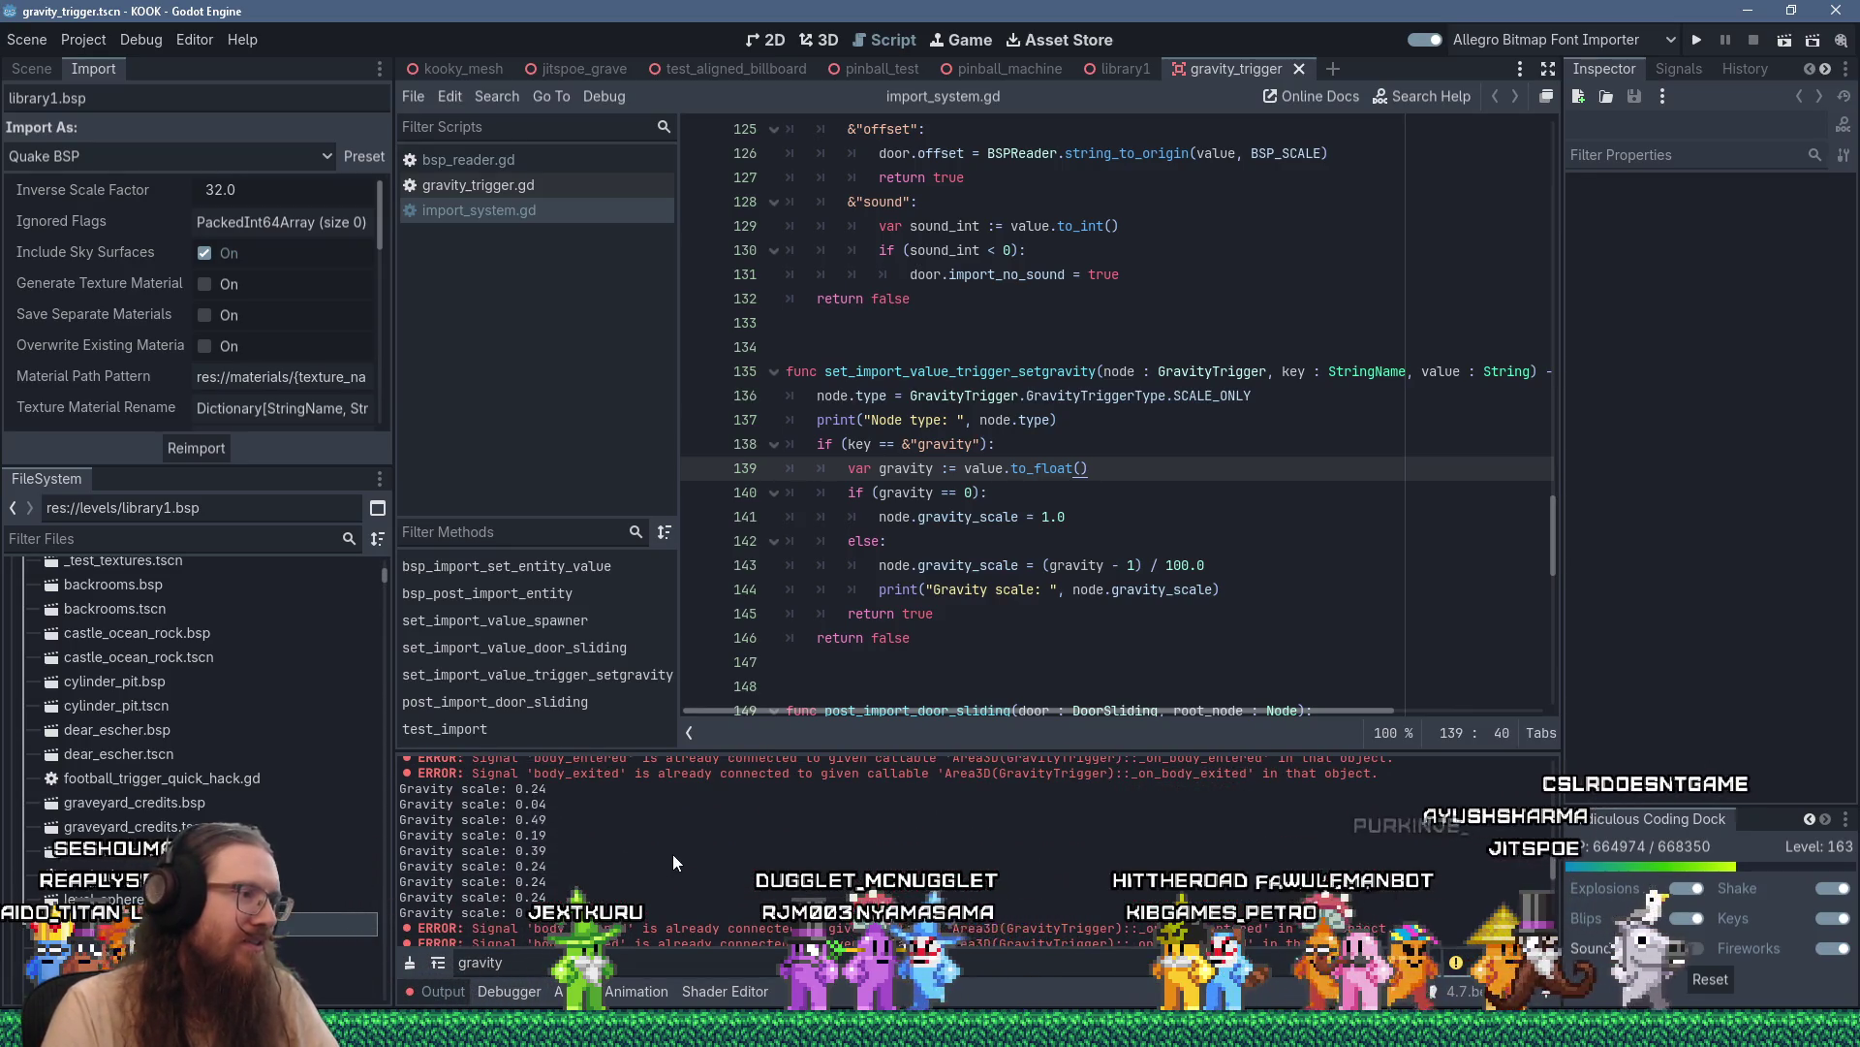
{"action": "scroll", "coordinate": [672, 853], "scroll_direction": "down", "scroll_amount": 5}
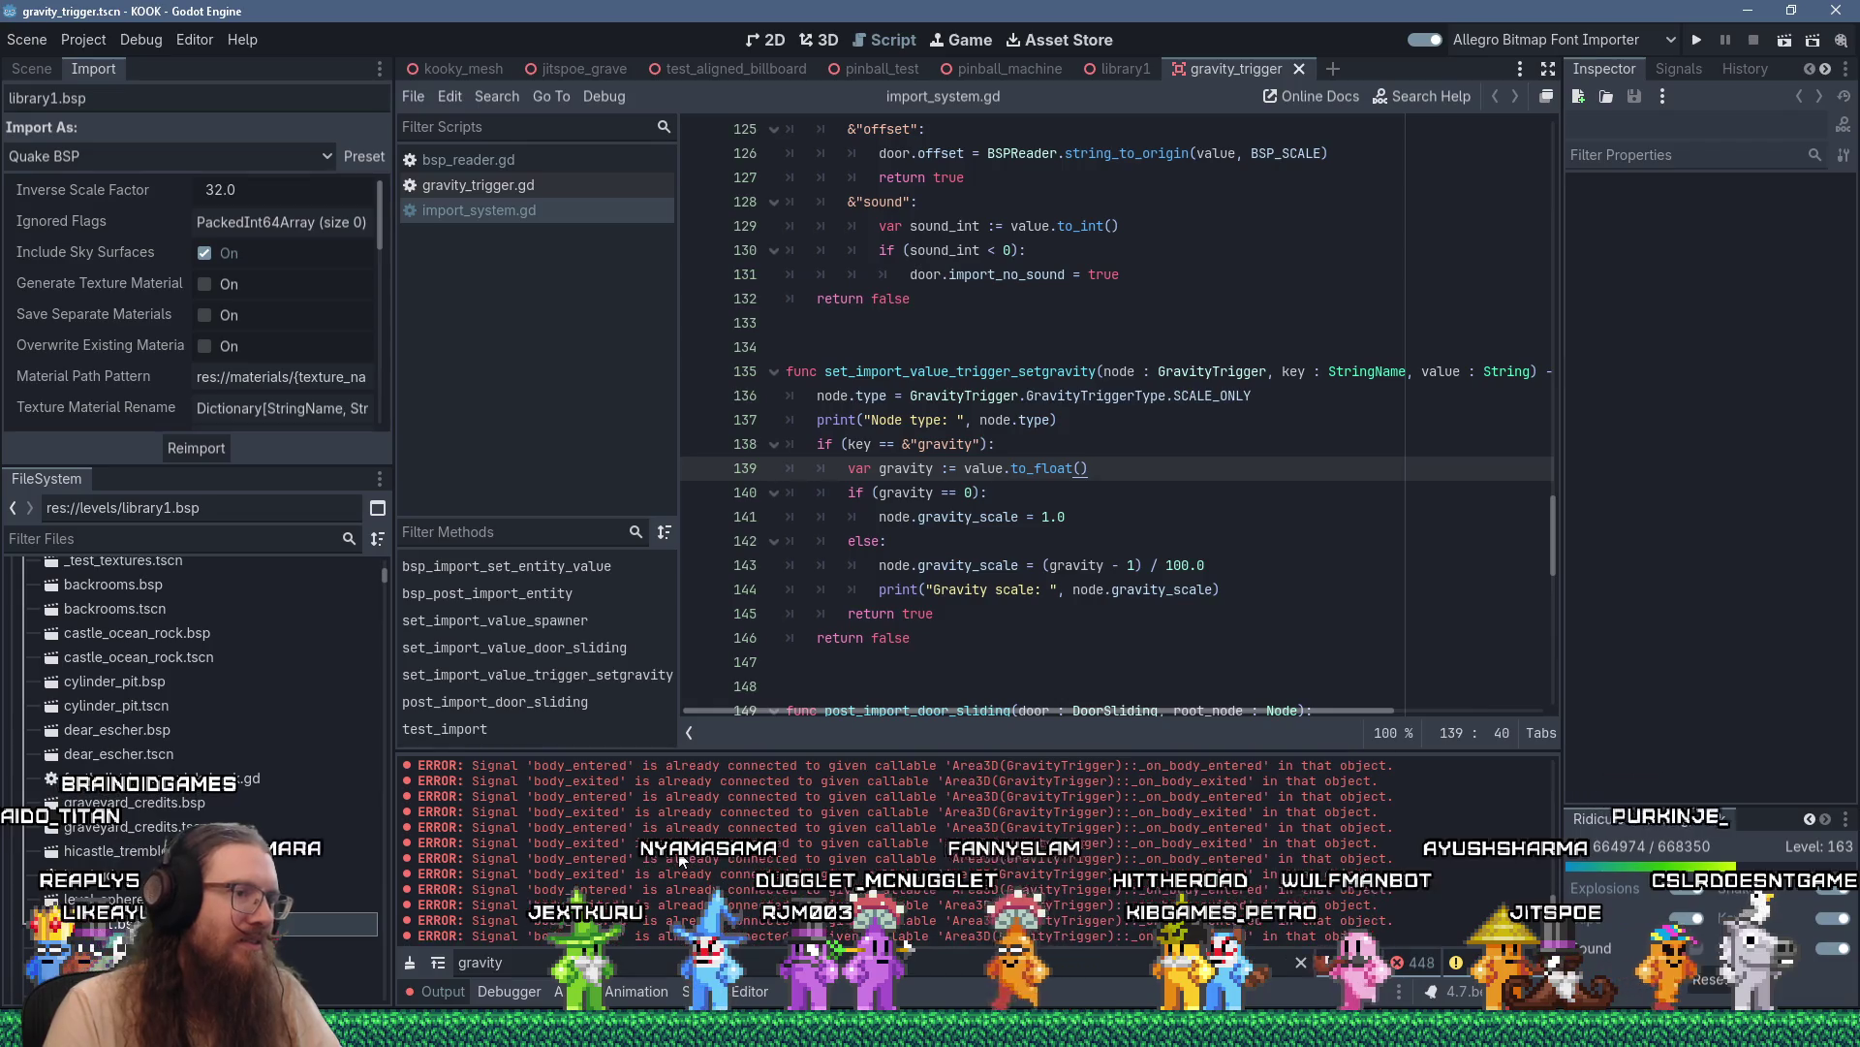
{"action": "left_click", "coordinate": [409, 965]}
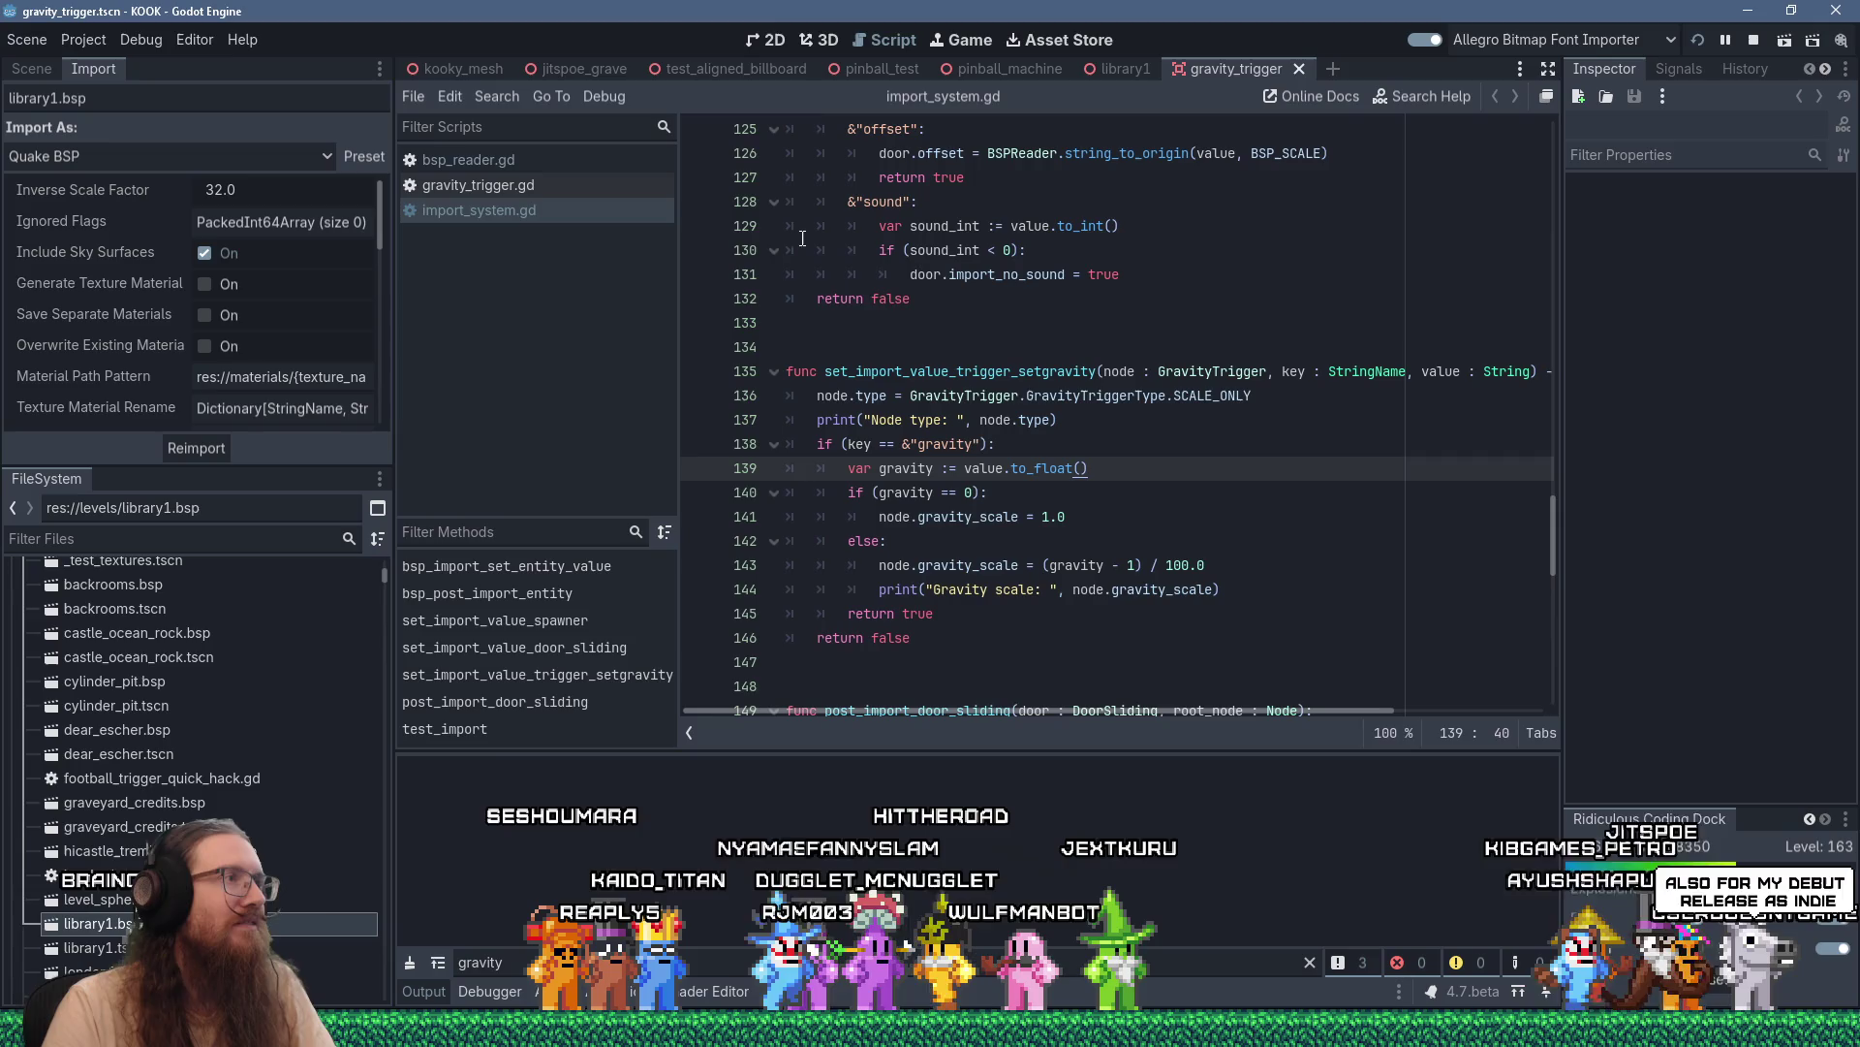
Run the project with F5 and open gravity_trigger.gd, where gravity_scale defaults to 1.0
{"action": "key", "text": "F5"}
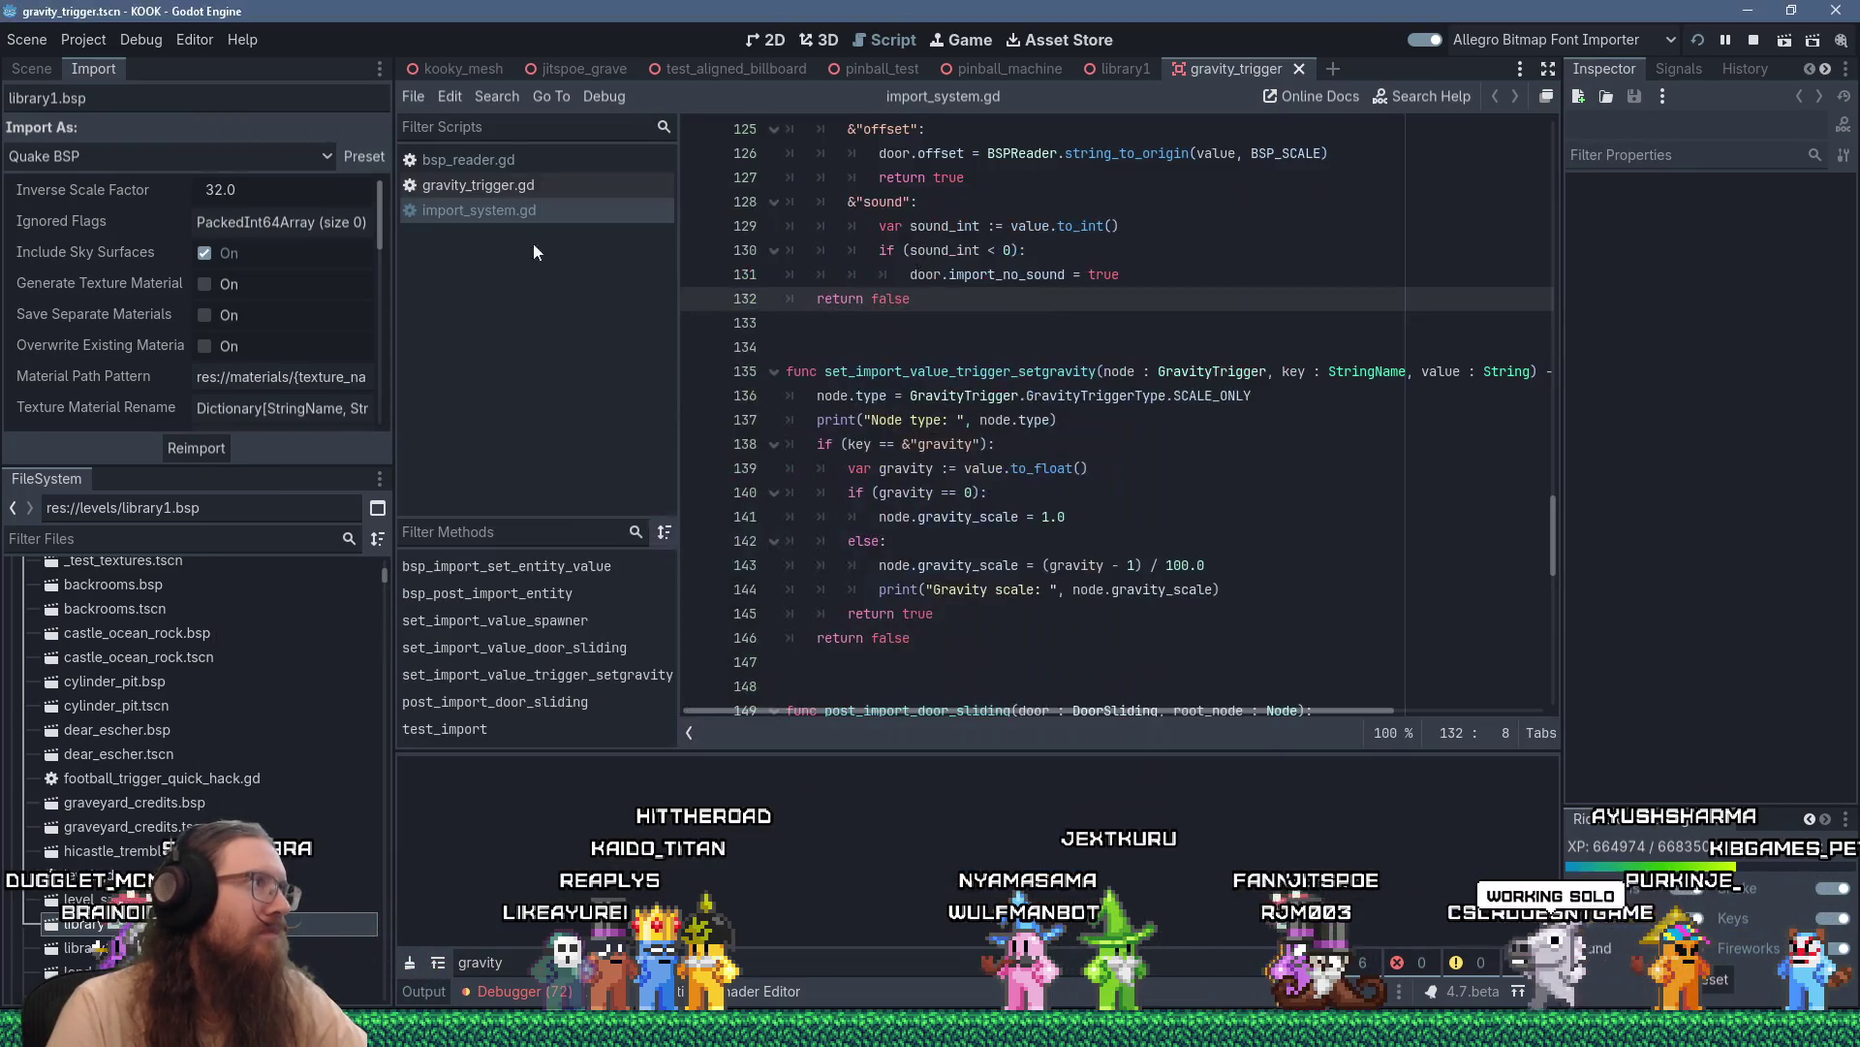
{"action": "left_click", "coordinate": [509, 188]}
{"action": "scroll", "coordinate": [1085, 542], "scroll_direction": "down", "scroll_amount": 1}
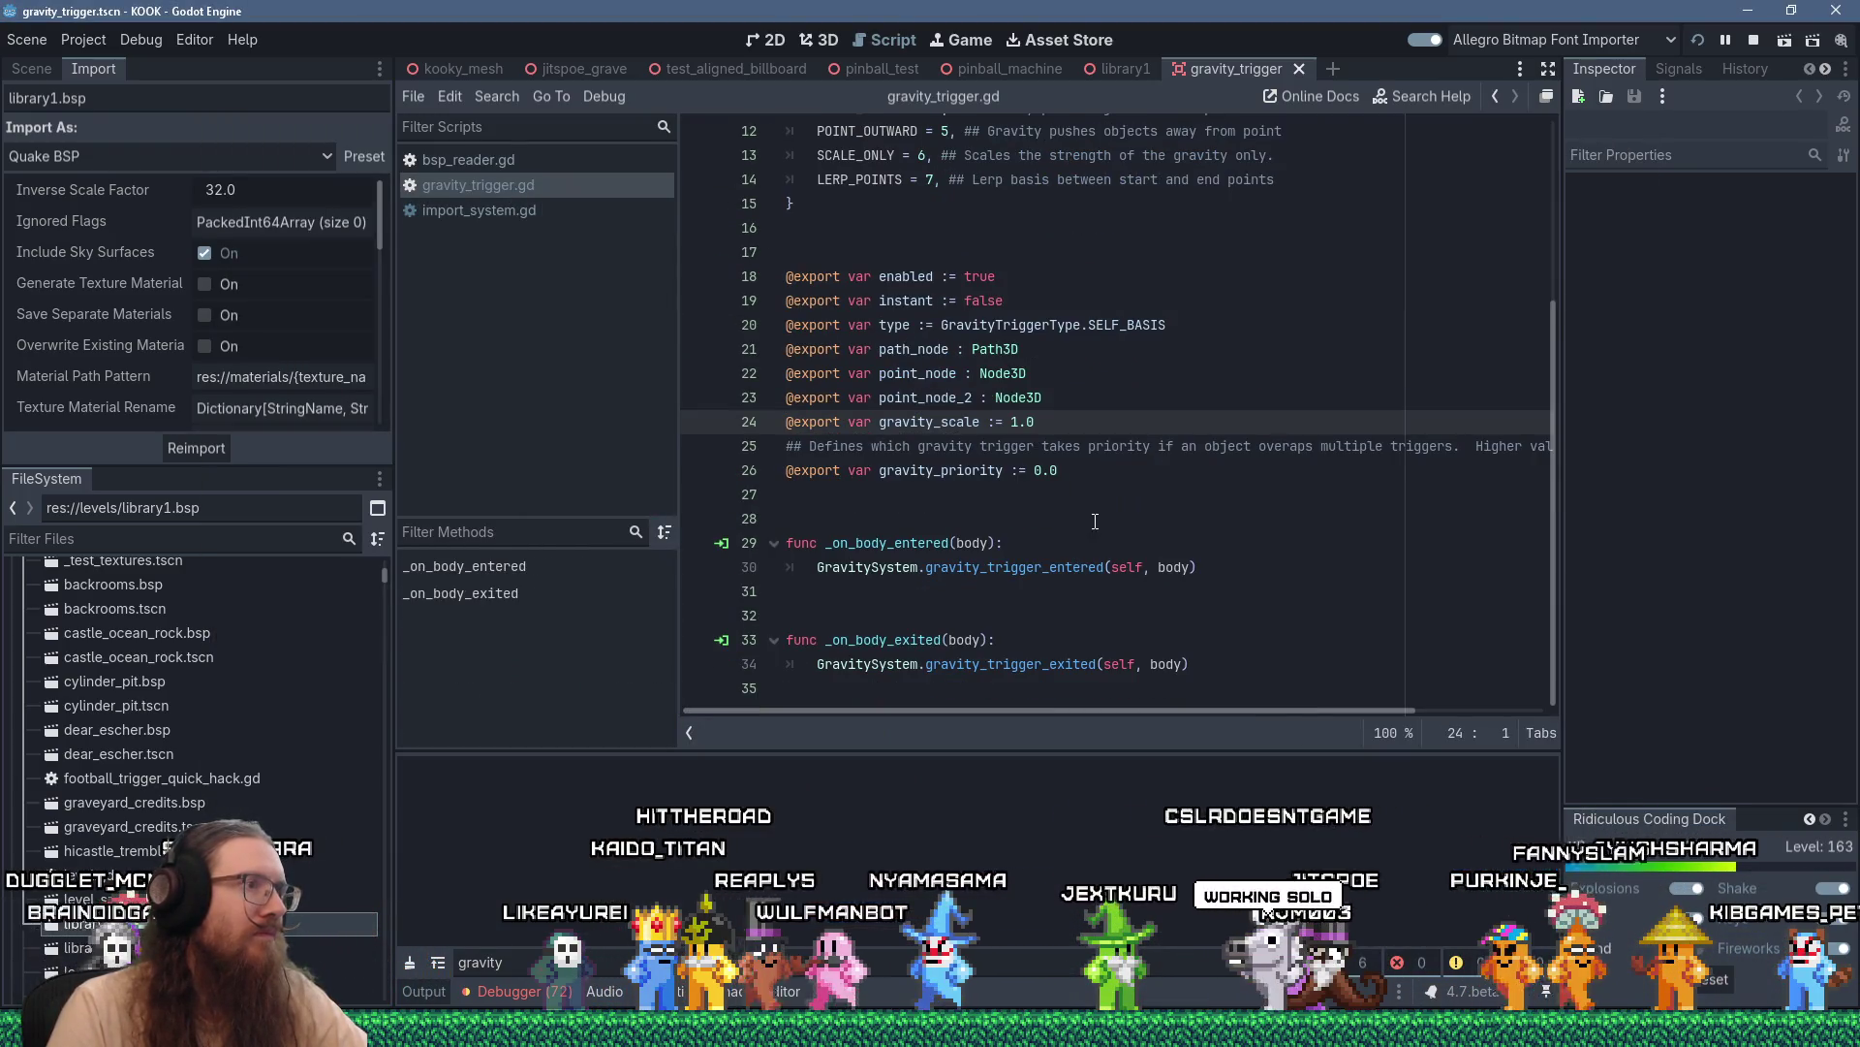
{"action": "scroll", "coordinate": [1095, 521], "scroll_direction": "up", "scroll_amount": 4}
{"action": "scroll", "coordinate": [1095, 521], "scroll_direction": "down", "scroll_amount": 4}
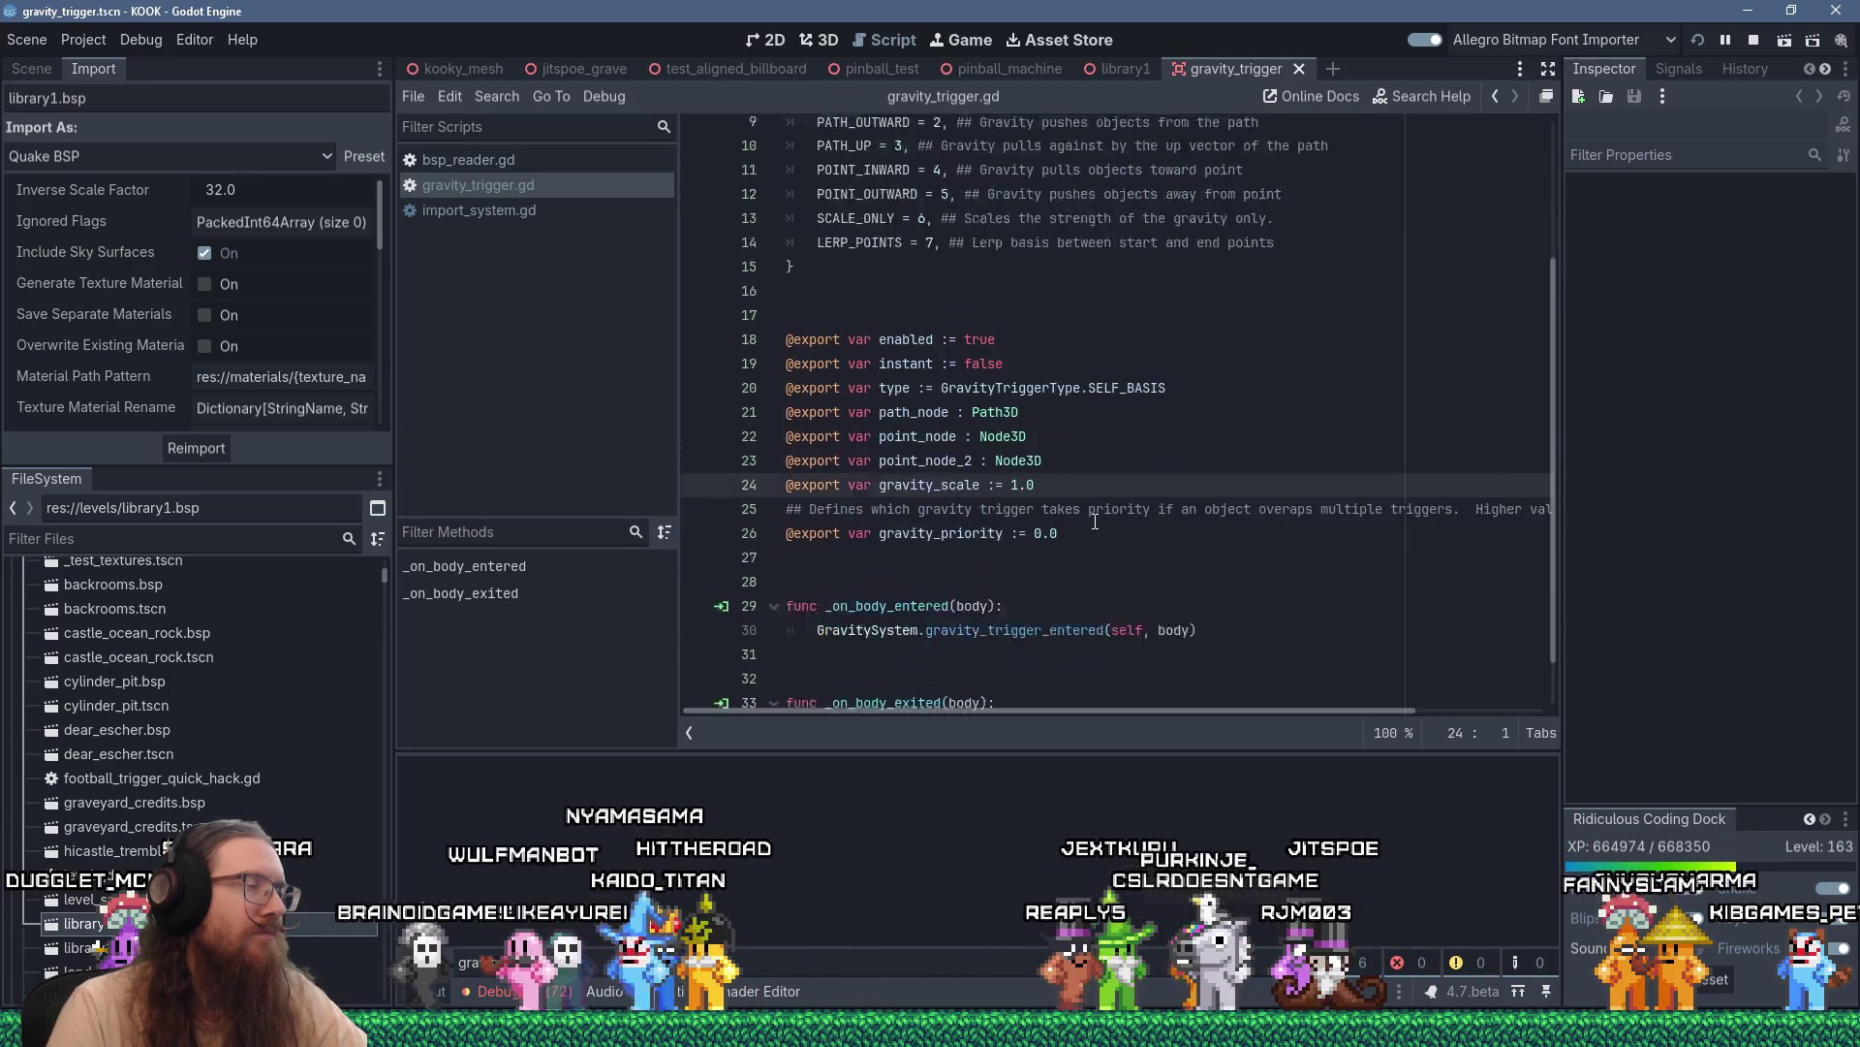
Switch to the running KOOK game, make its window fill the screen, and toggle the console
{"action": "key", "text": "alt+Tab"}
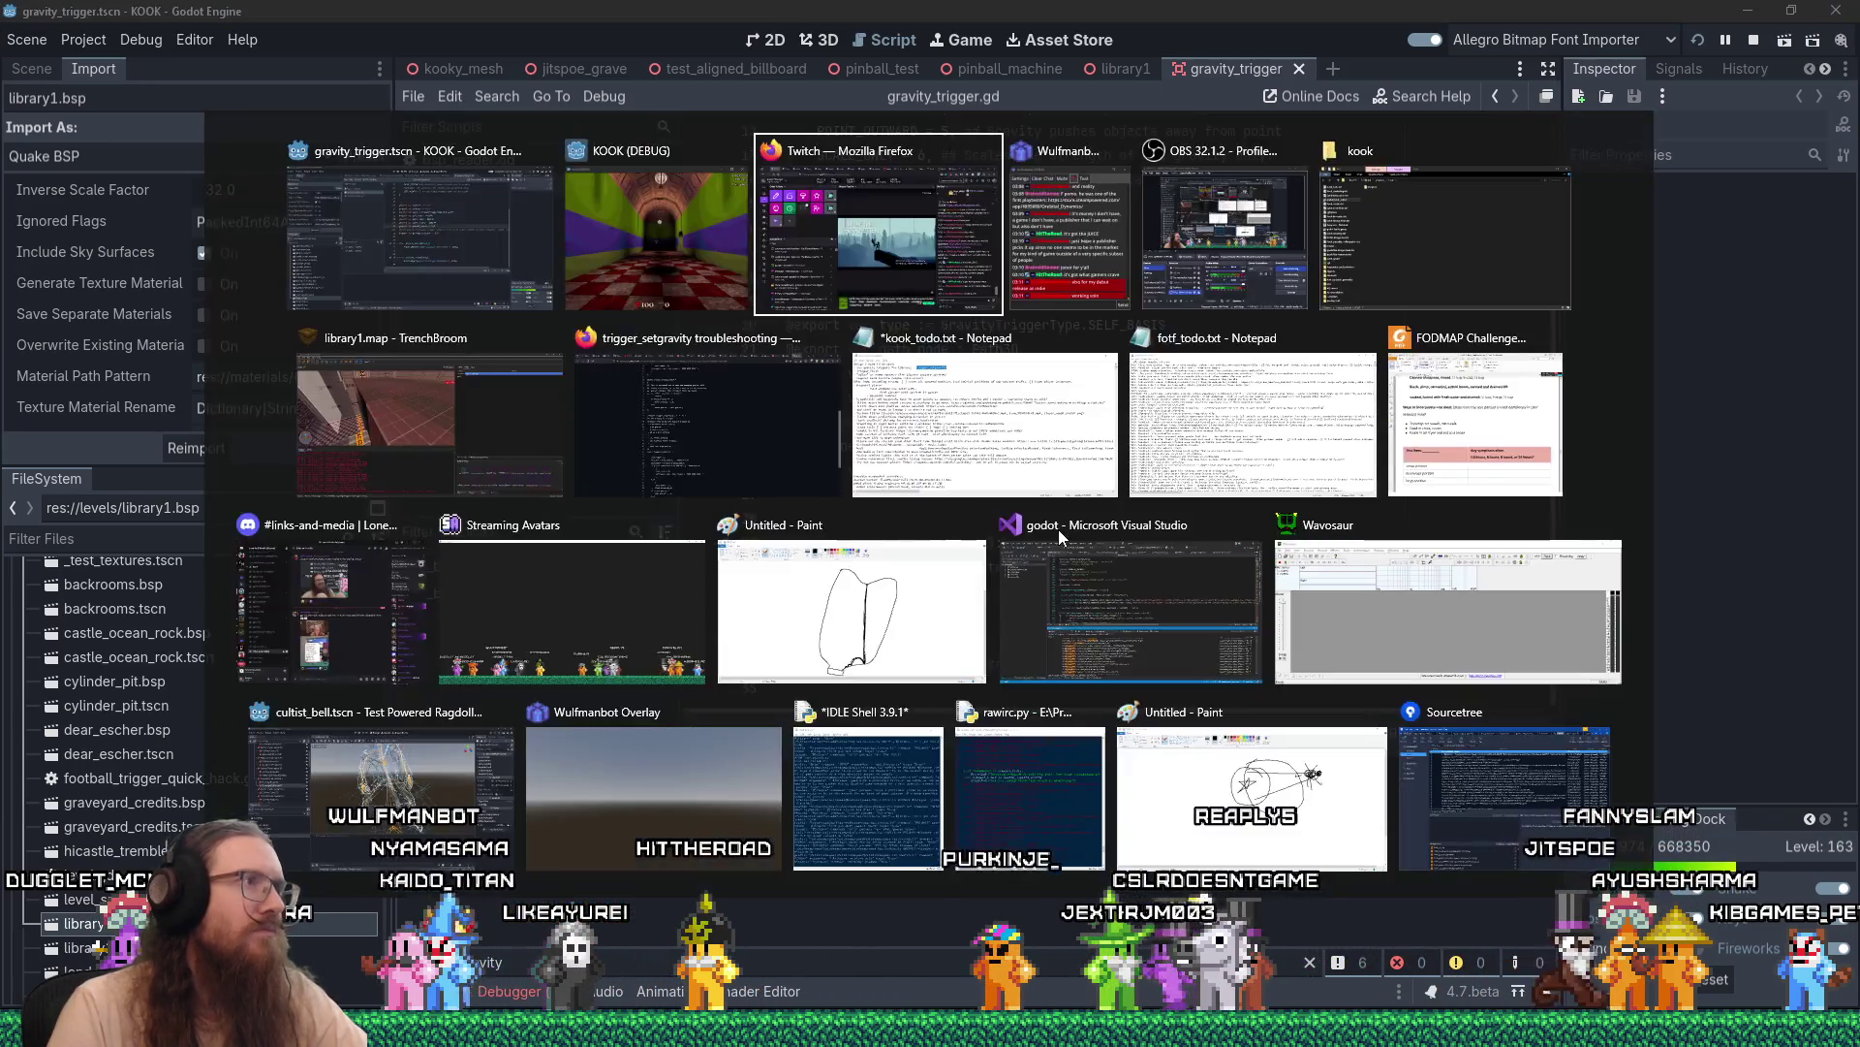
{"action": "key", "text": "grave"}
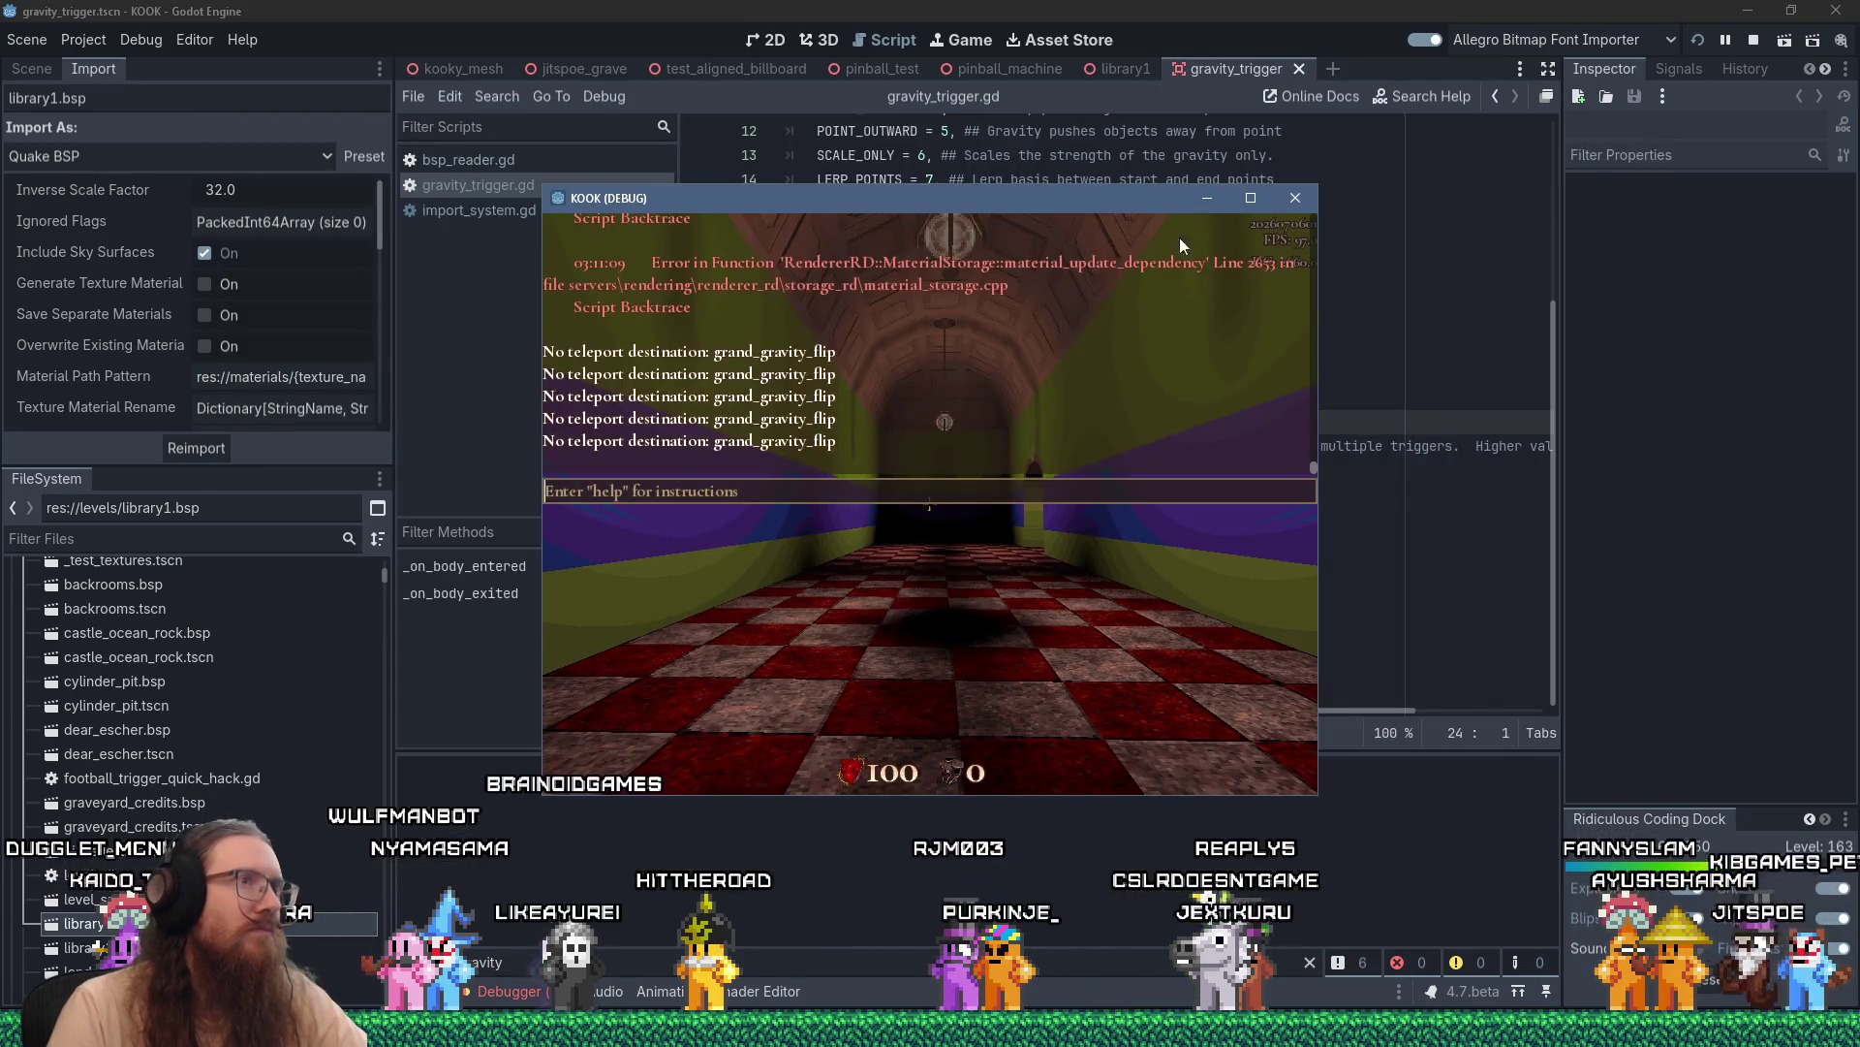
{"action": "left_click", "coordinate": [1250, 198]}
{"action": "key", "text": "grave"}
Walk through the library past the bookshelves, open the developer console, and return to Godot
{"action": "key", "text": "w"}
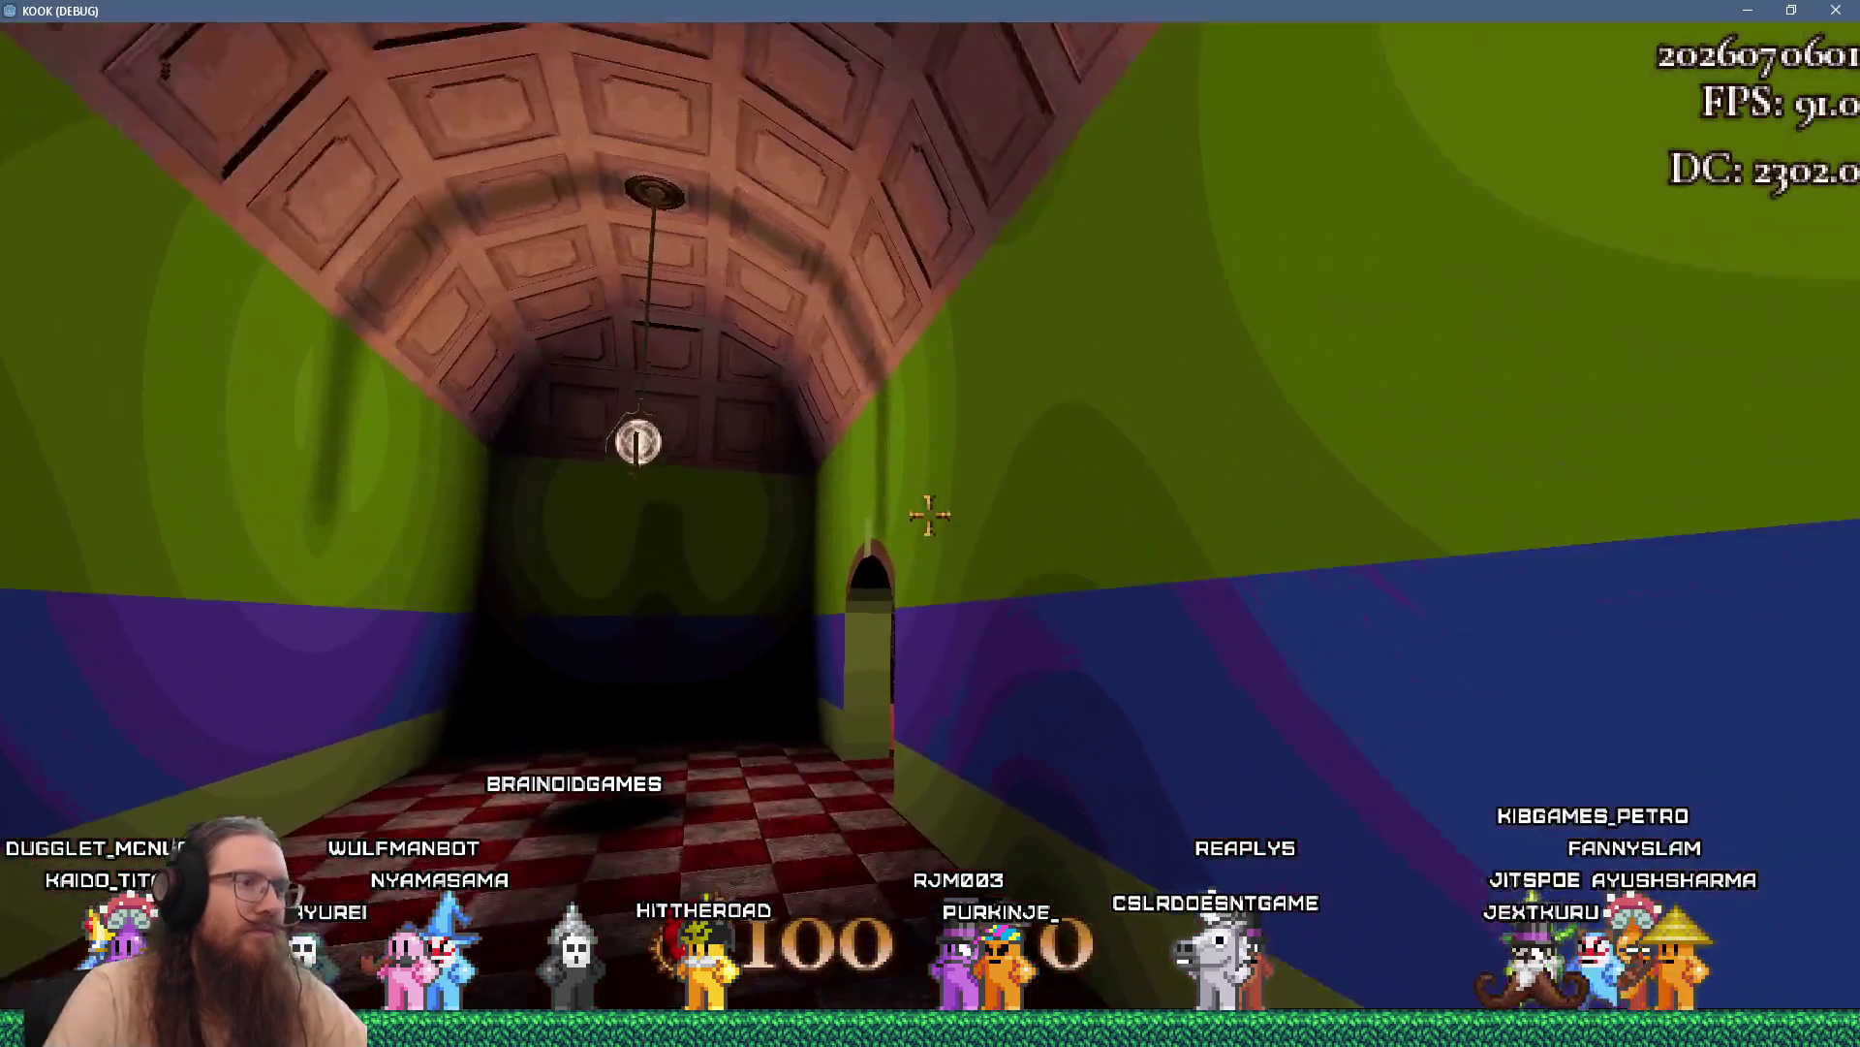
{"action": "key", "text": "w"}
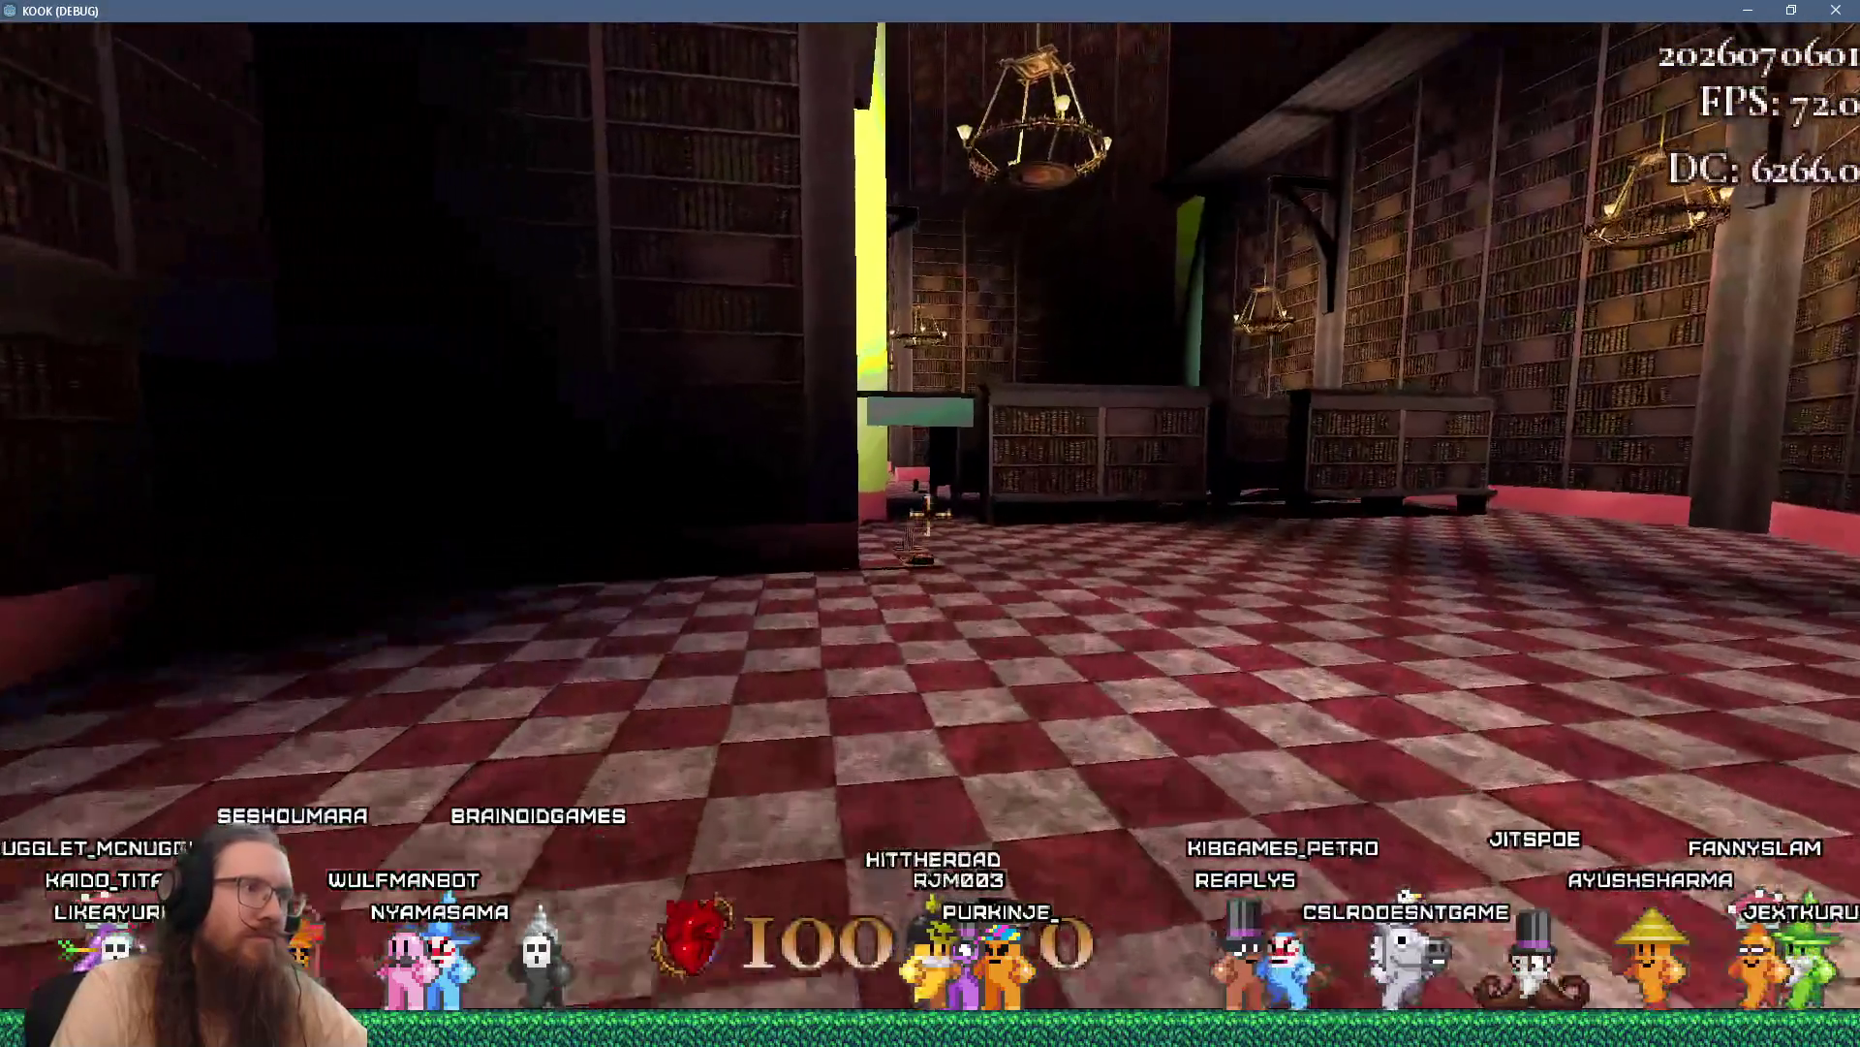
{"action": "key", "text": "w"}
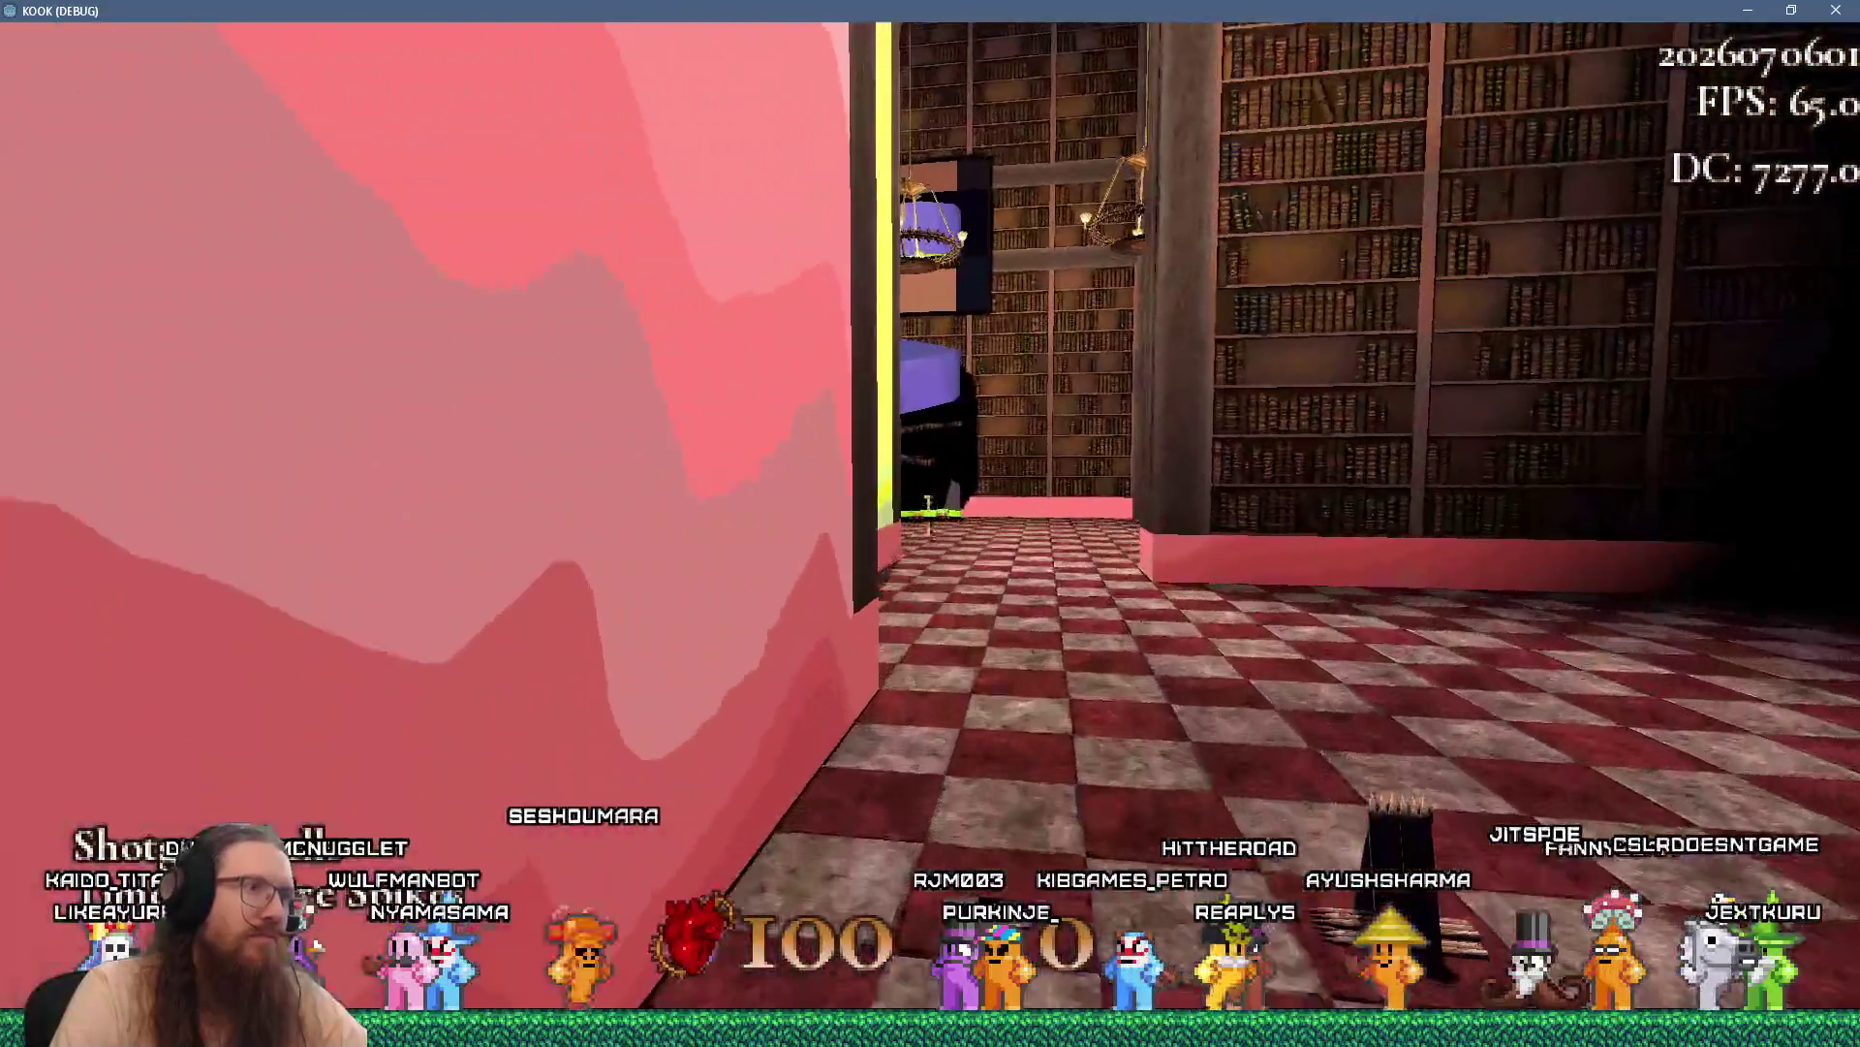
{"action": "key", "text": "w"}
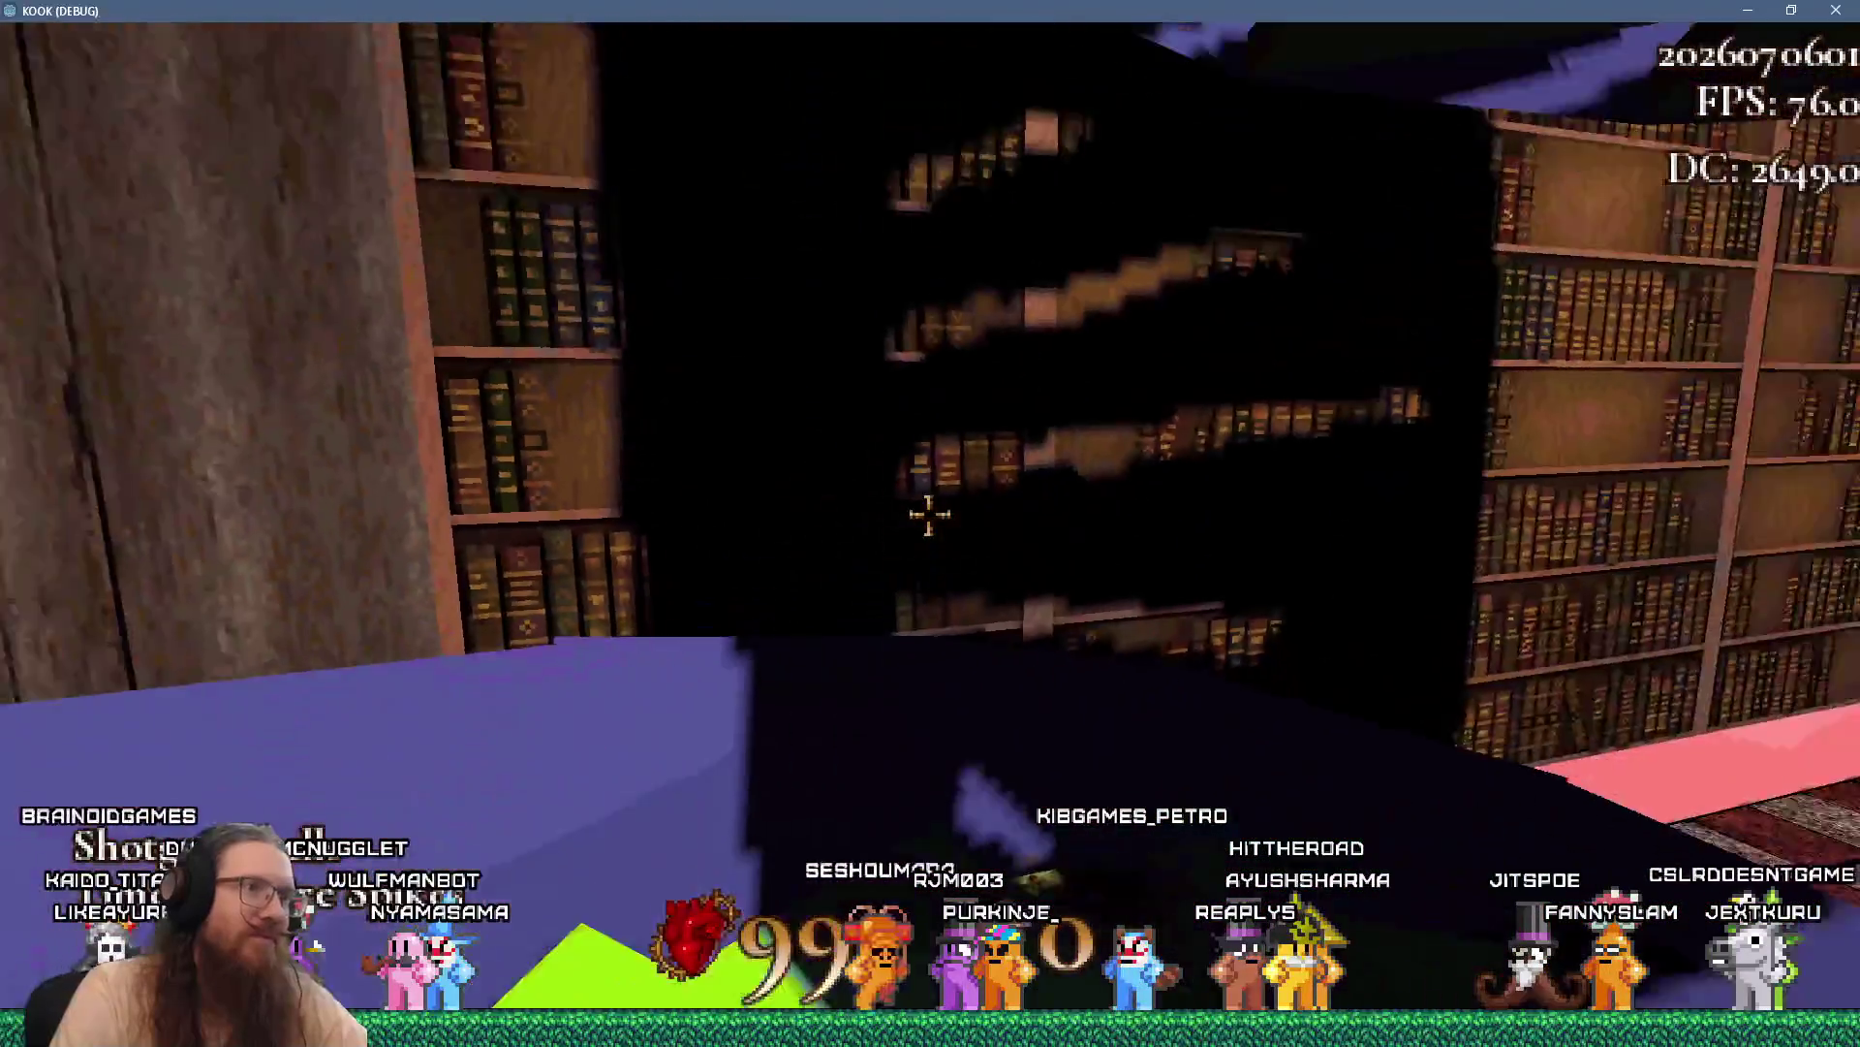
{"action": "key", "text": "w"}
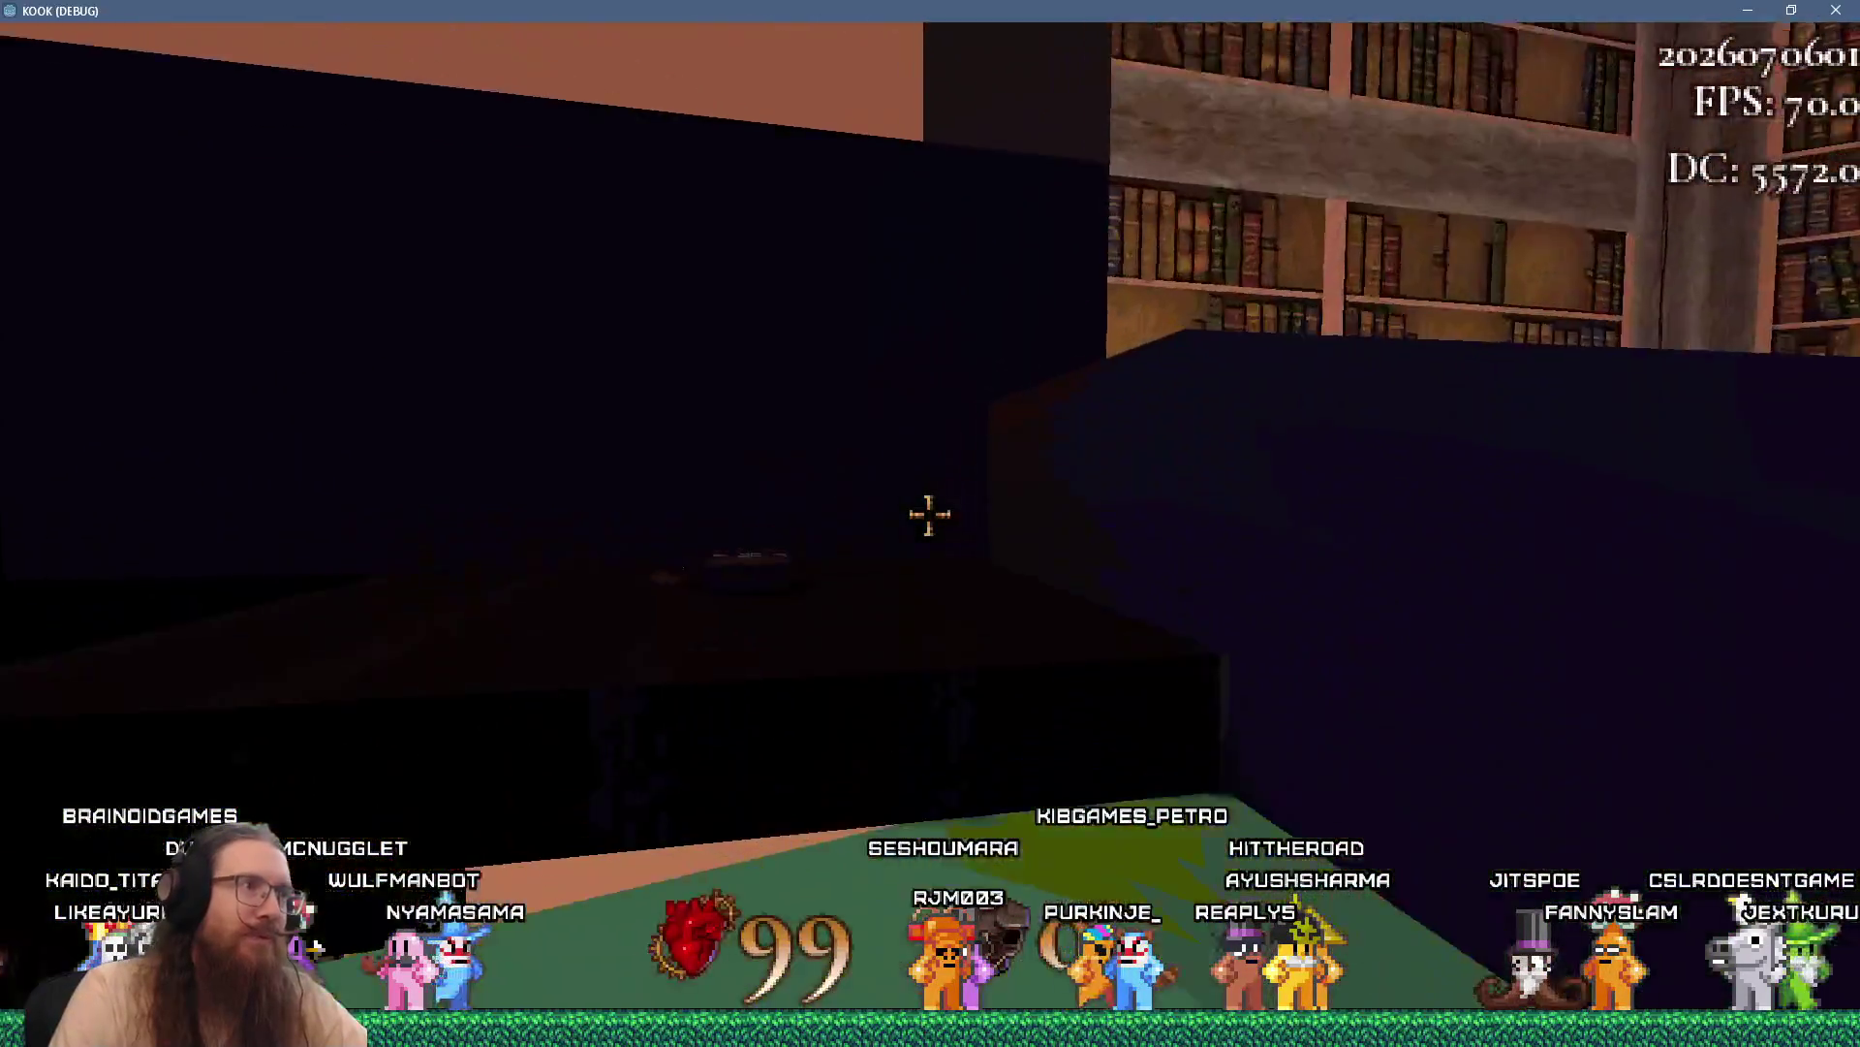
{"action": "key", "text": "w"}
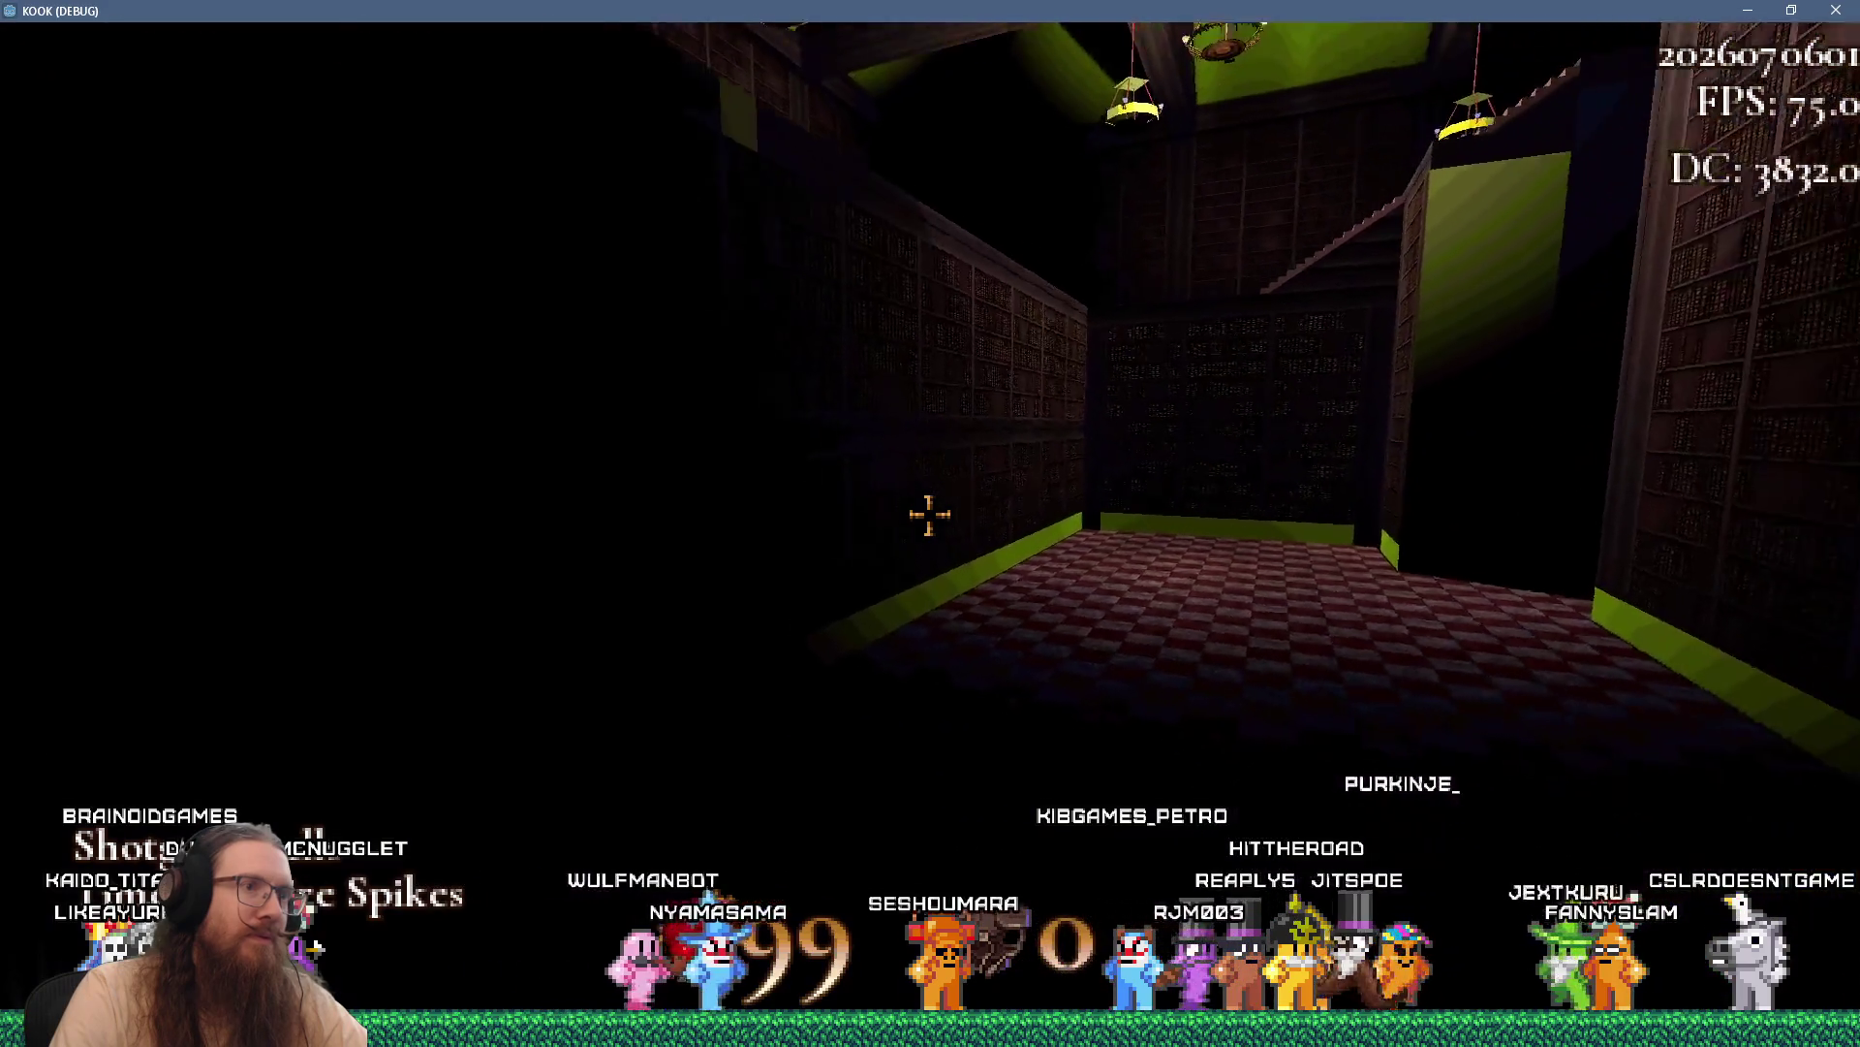
{"action": "key", "text": "w"}
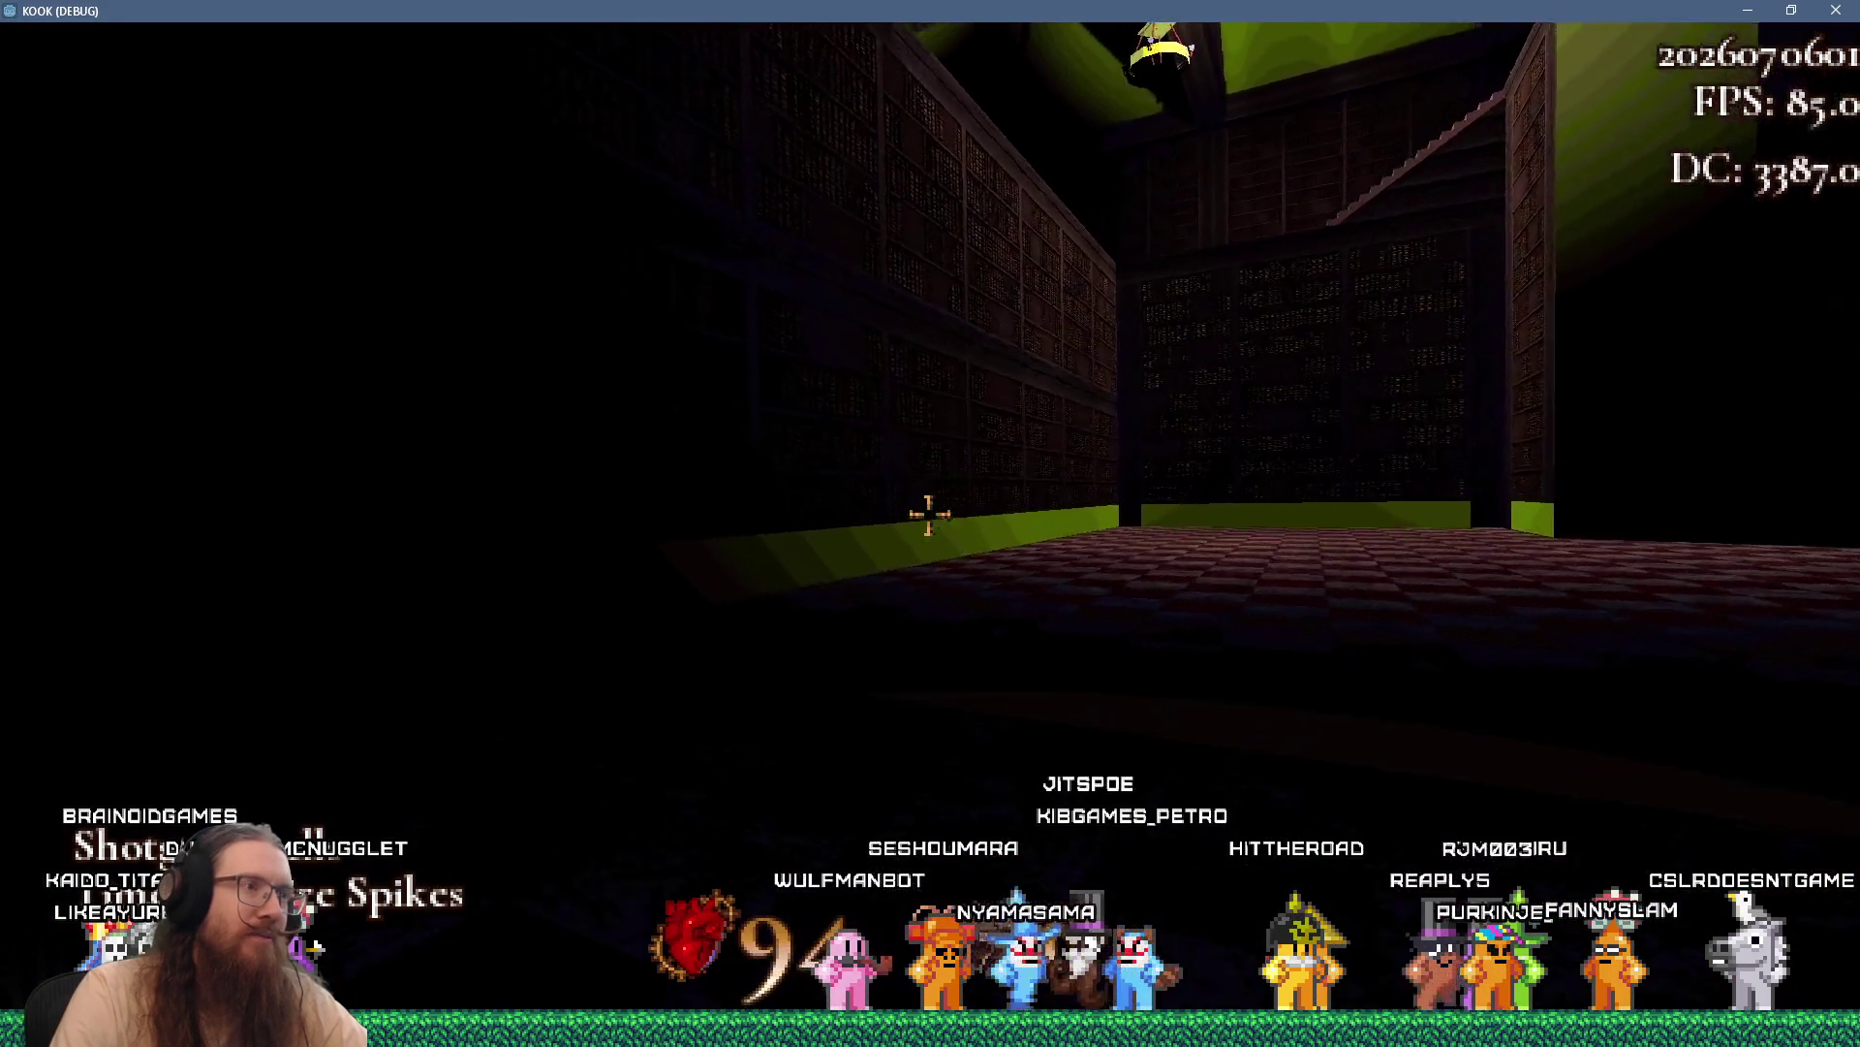
{"action": "key", "text": "w"}
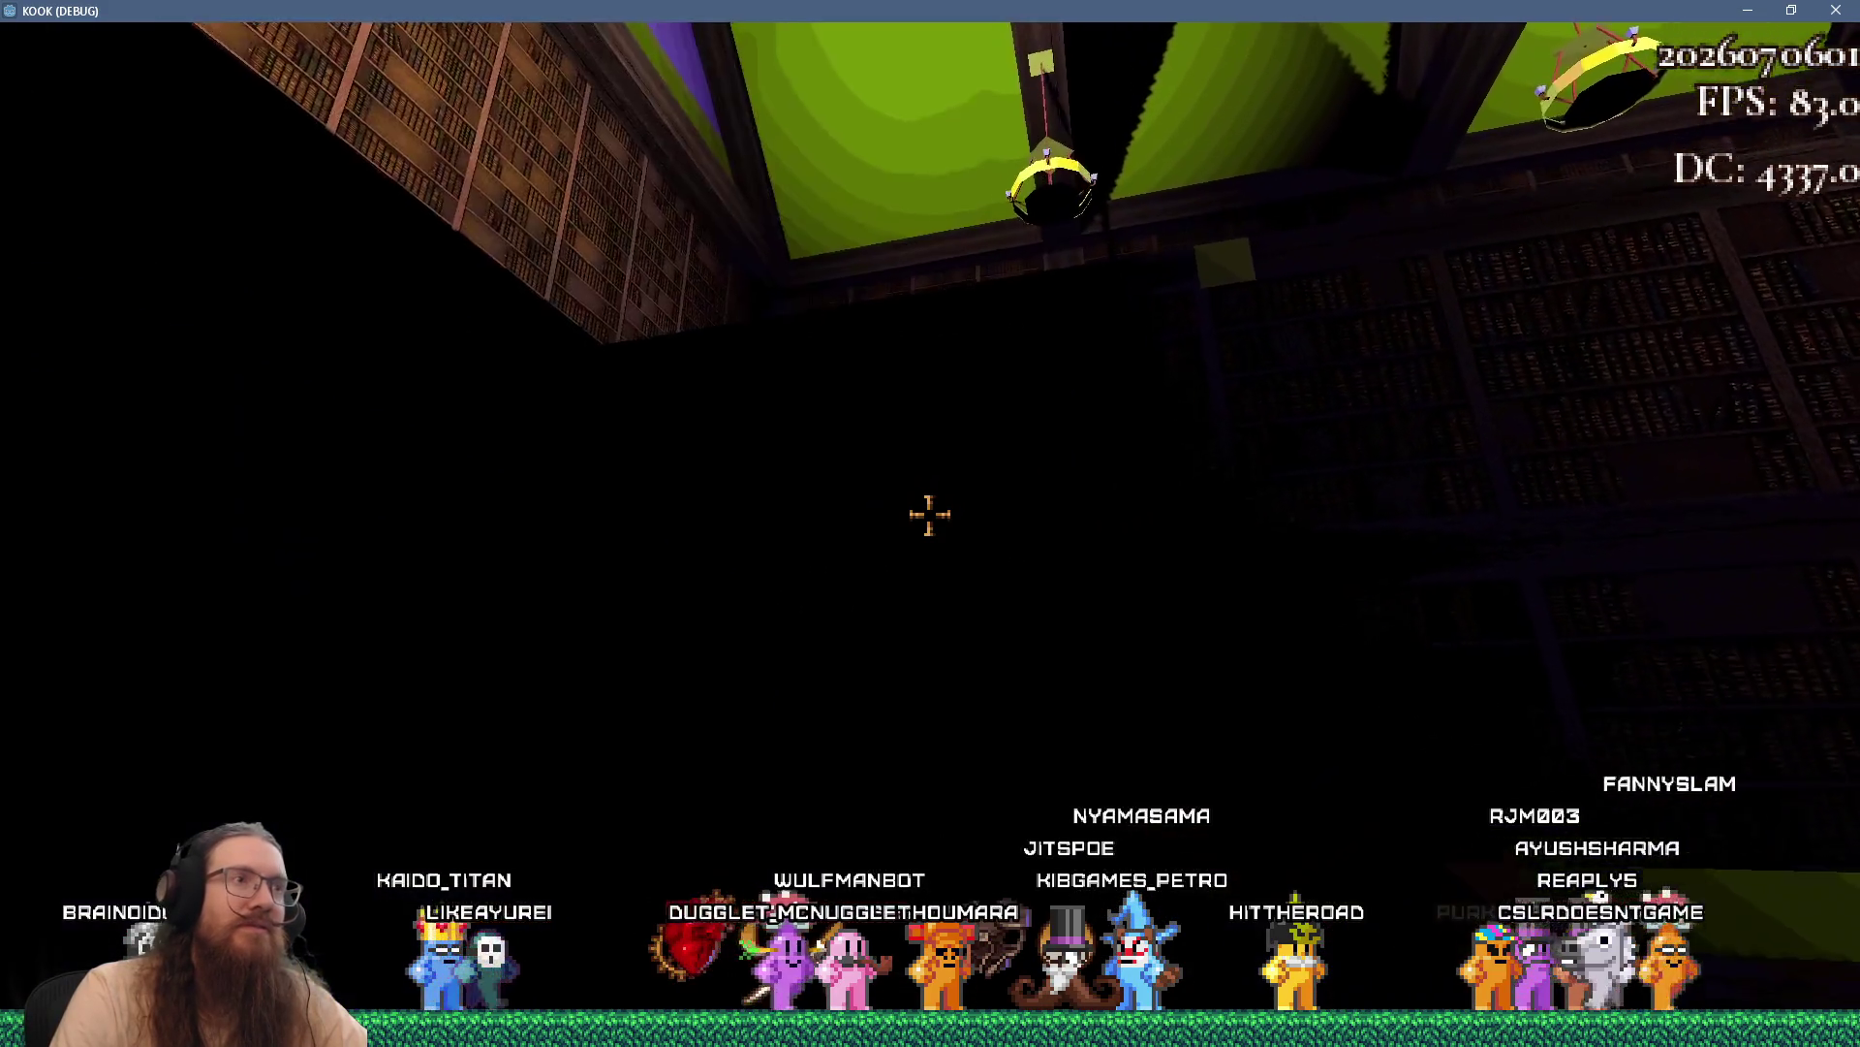
{"action": "key", "text": "grave"}
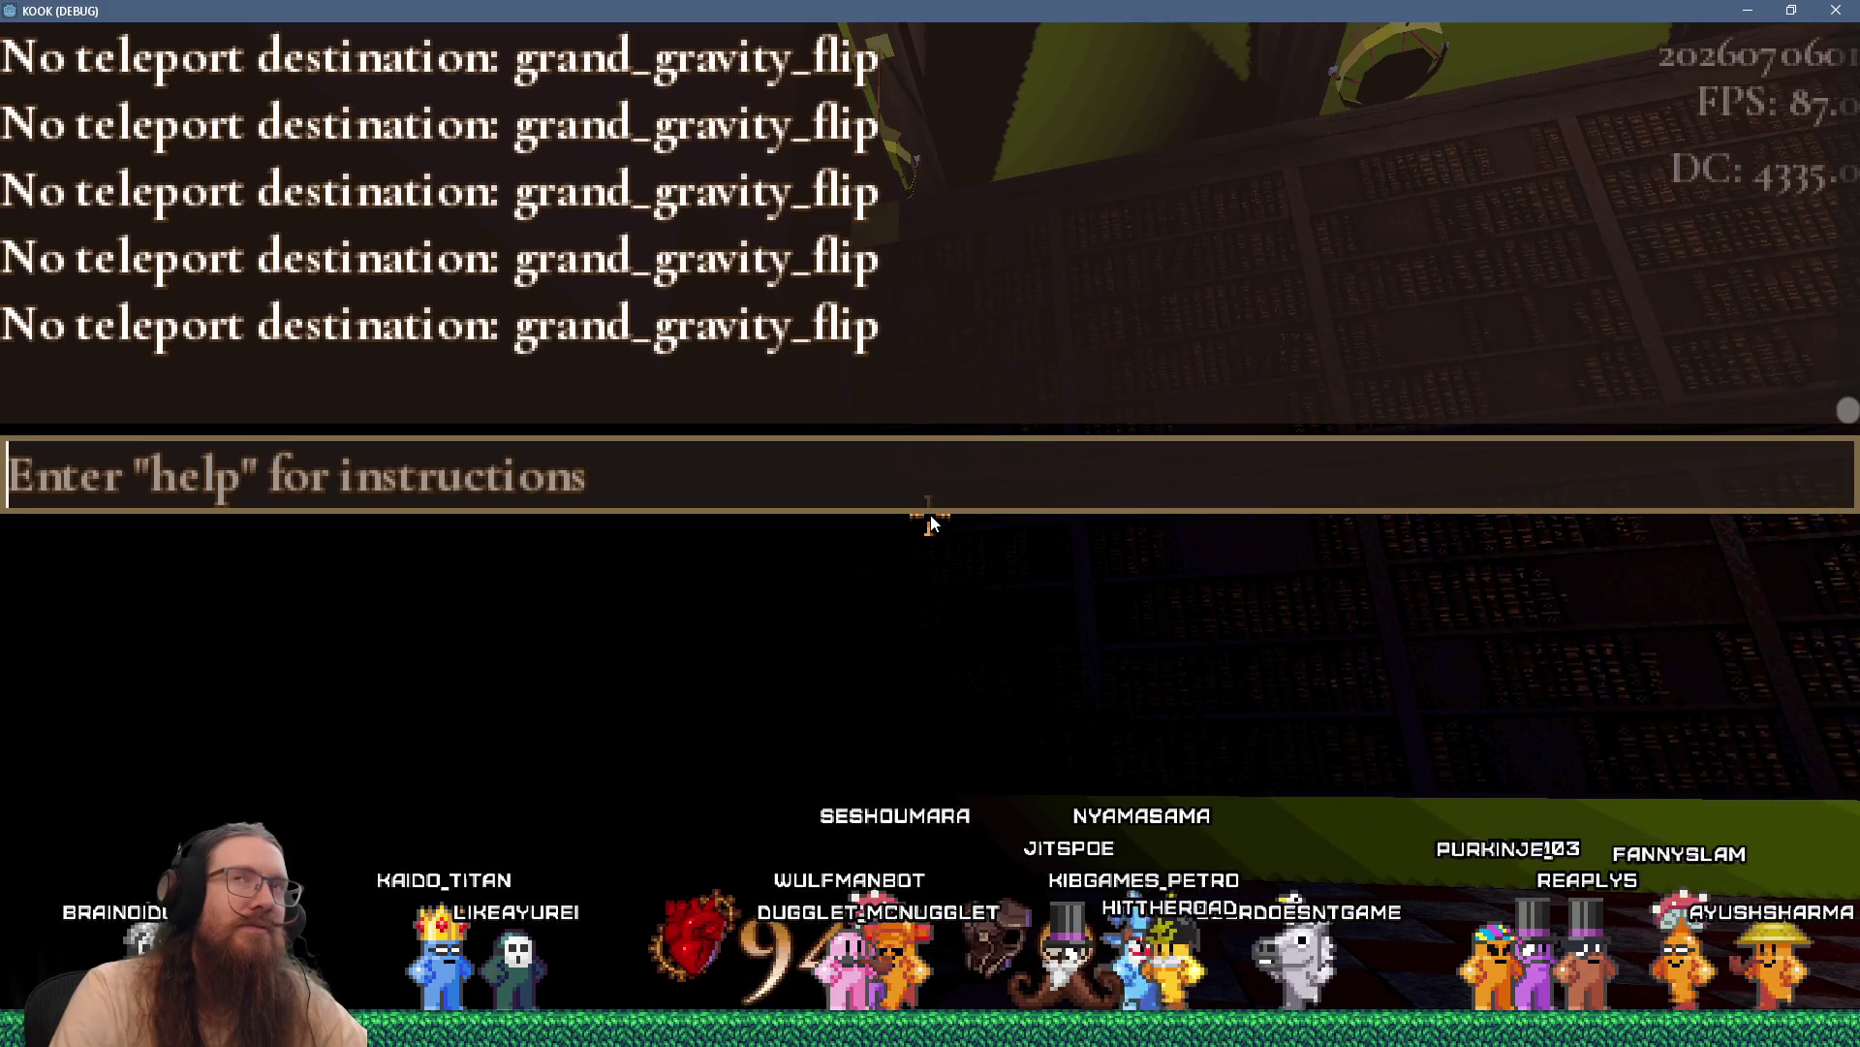
{"action": "key", "text": "alt+Tab"}
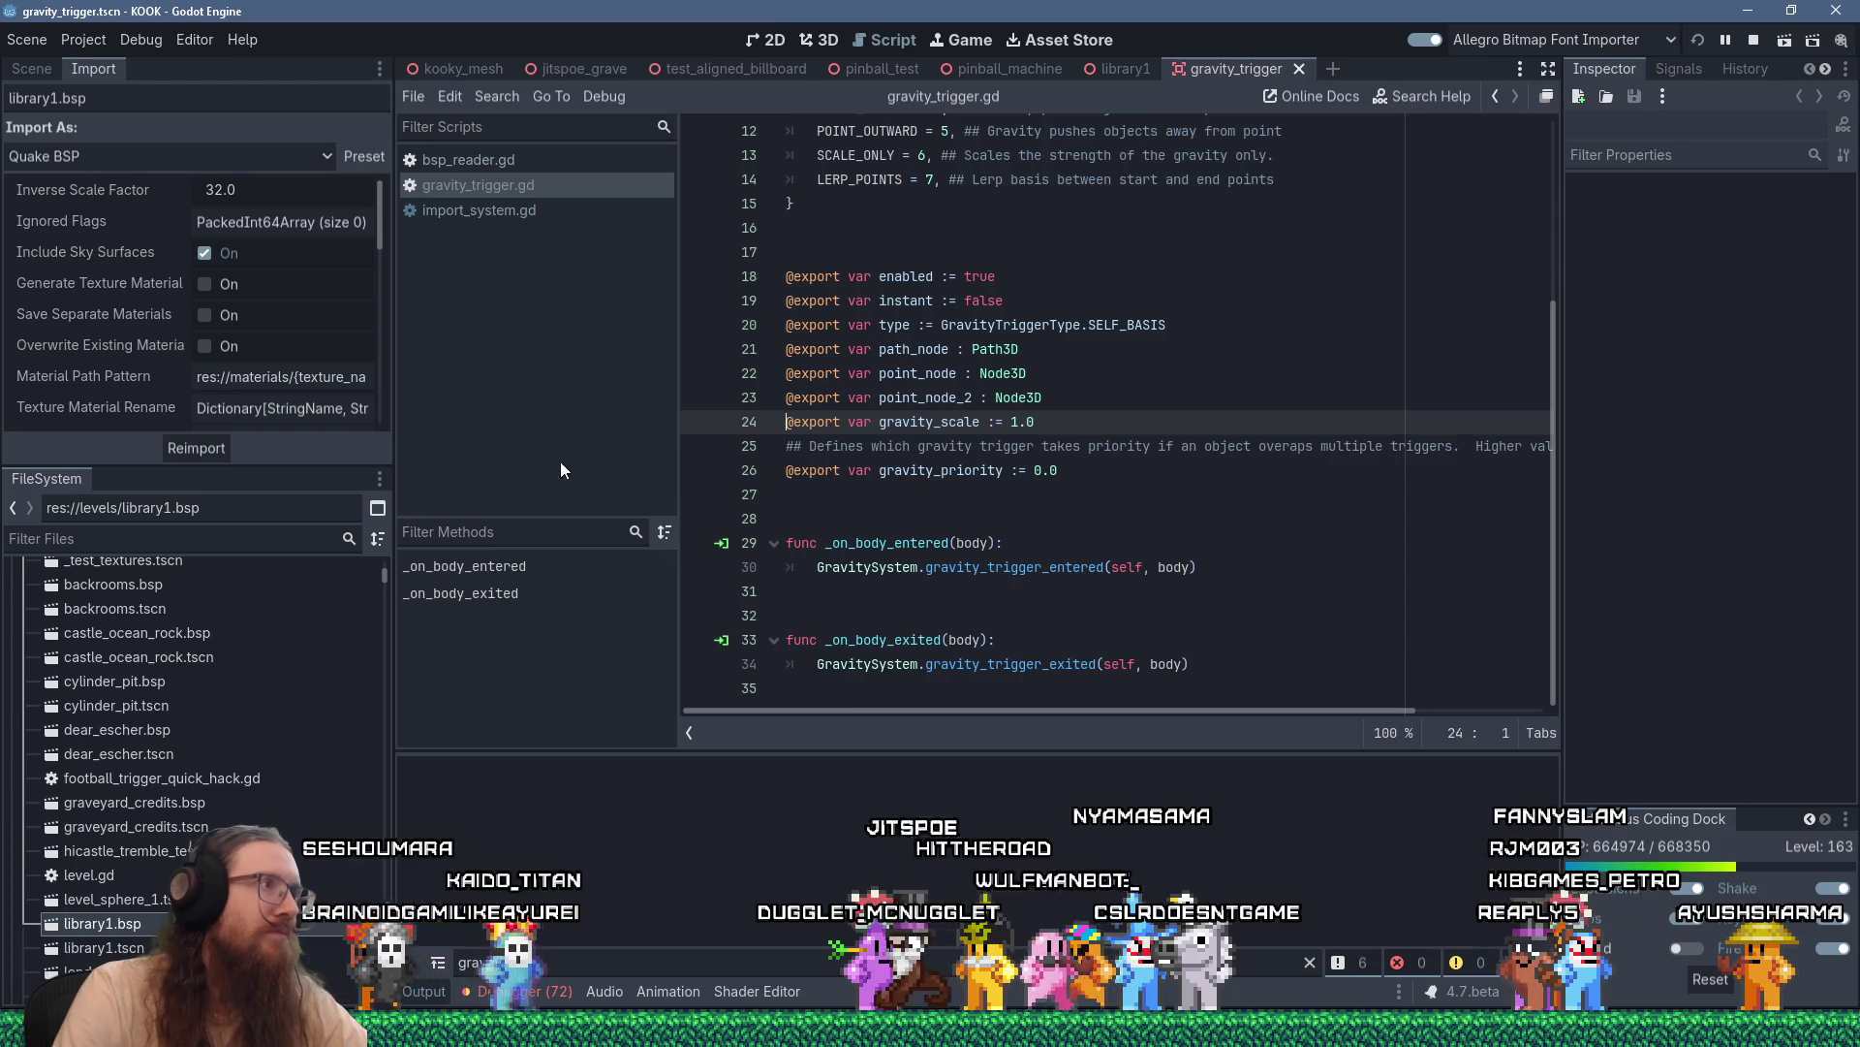
Set a breakpoint on gravity_trigger.gd line 30 and resume the game until it hits
{"action": "left_click", "coordinate": [917, 566]}
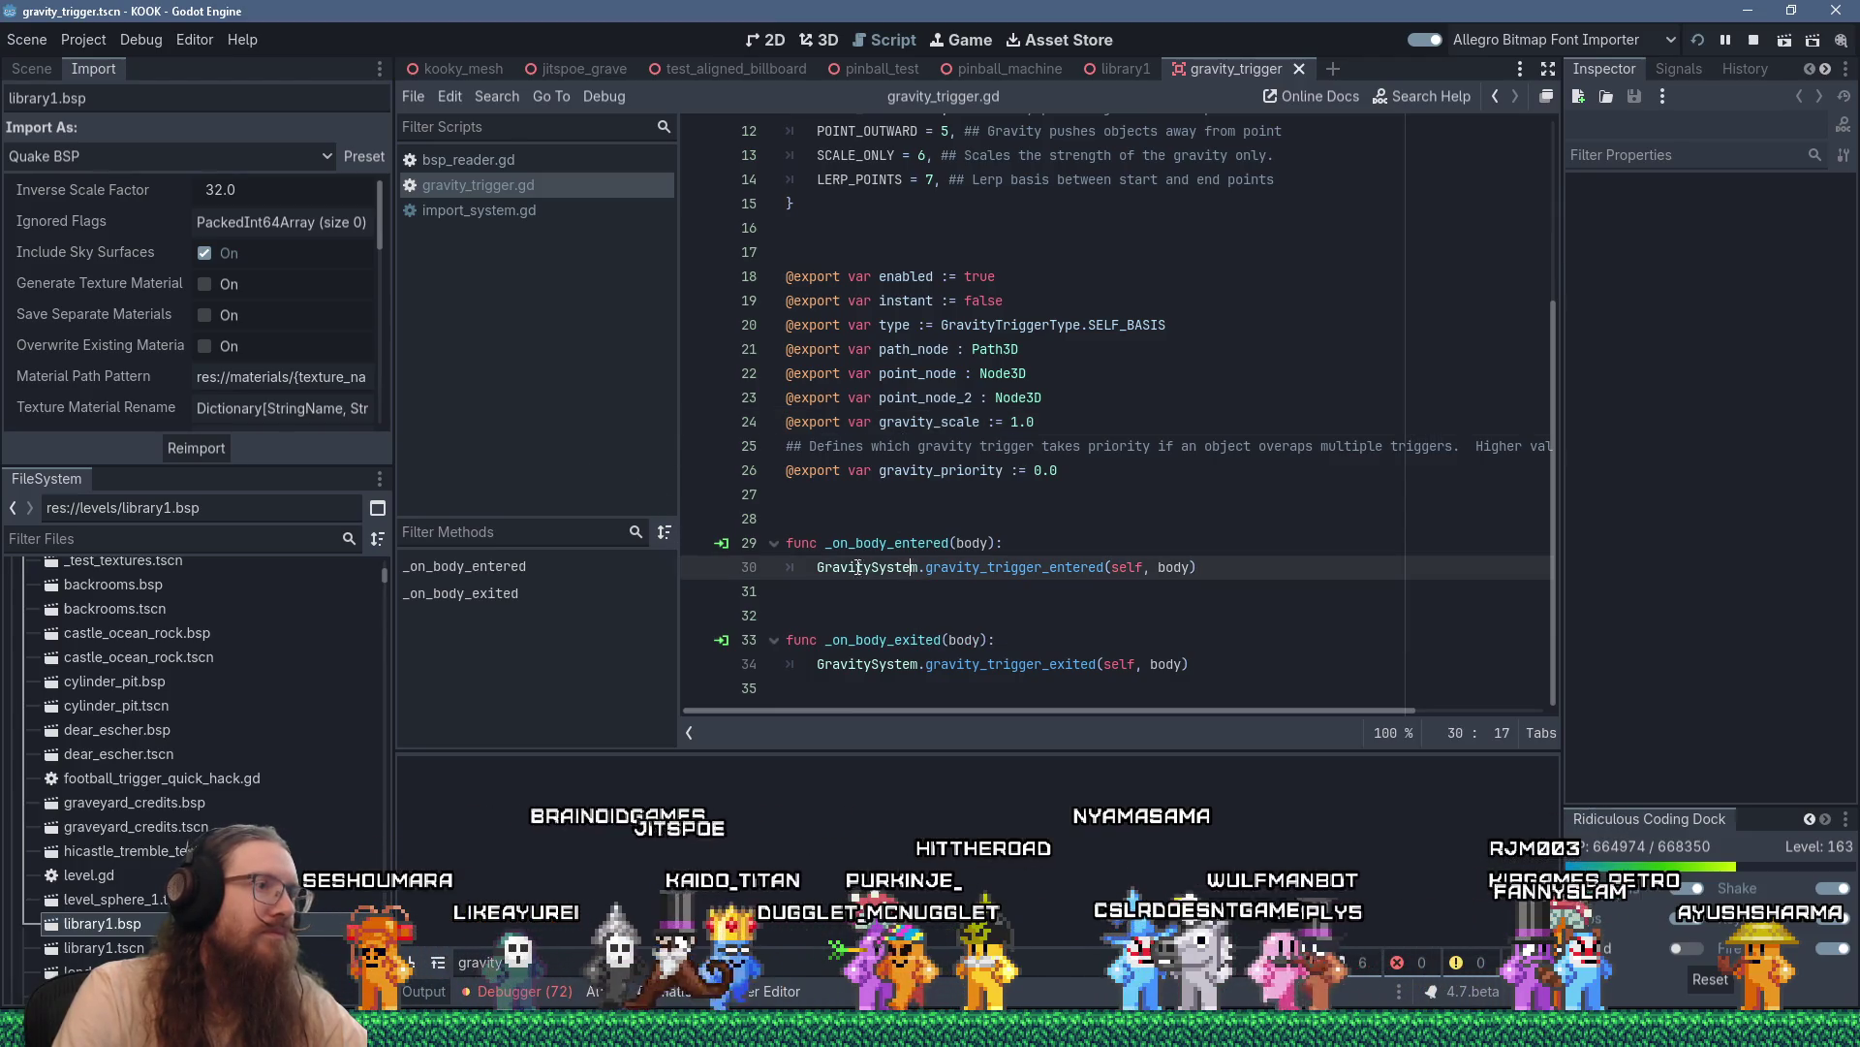
{"action": "left_click", "coordinate": [697, 572]}
{"action": "key", "text": "alt+Tab"}
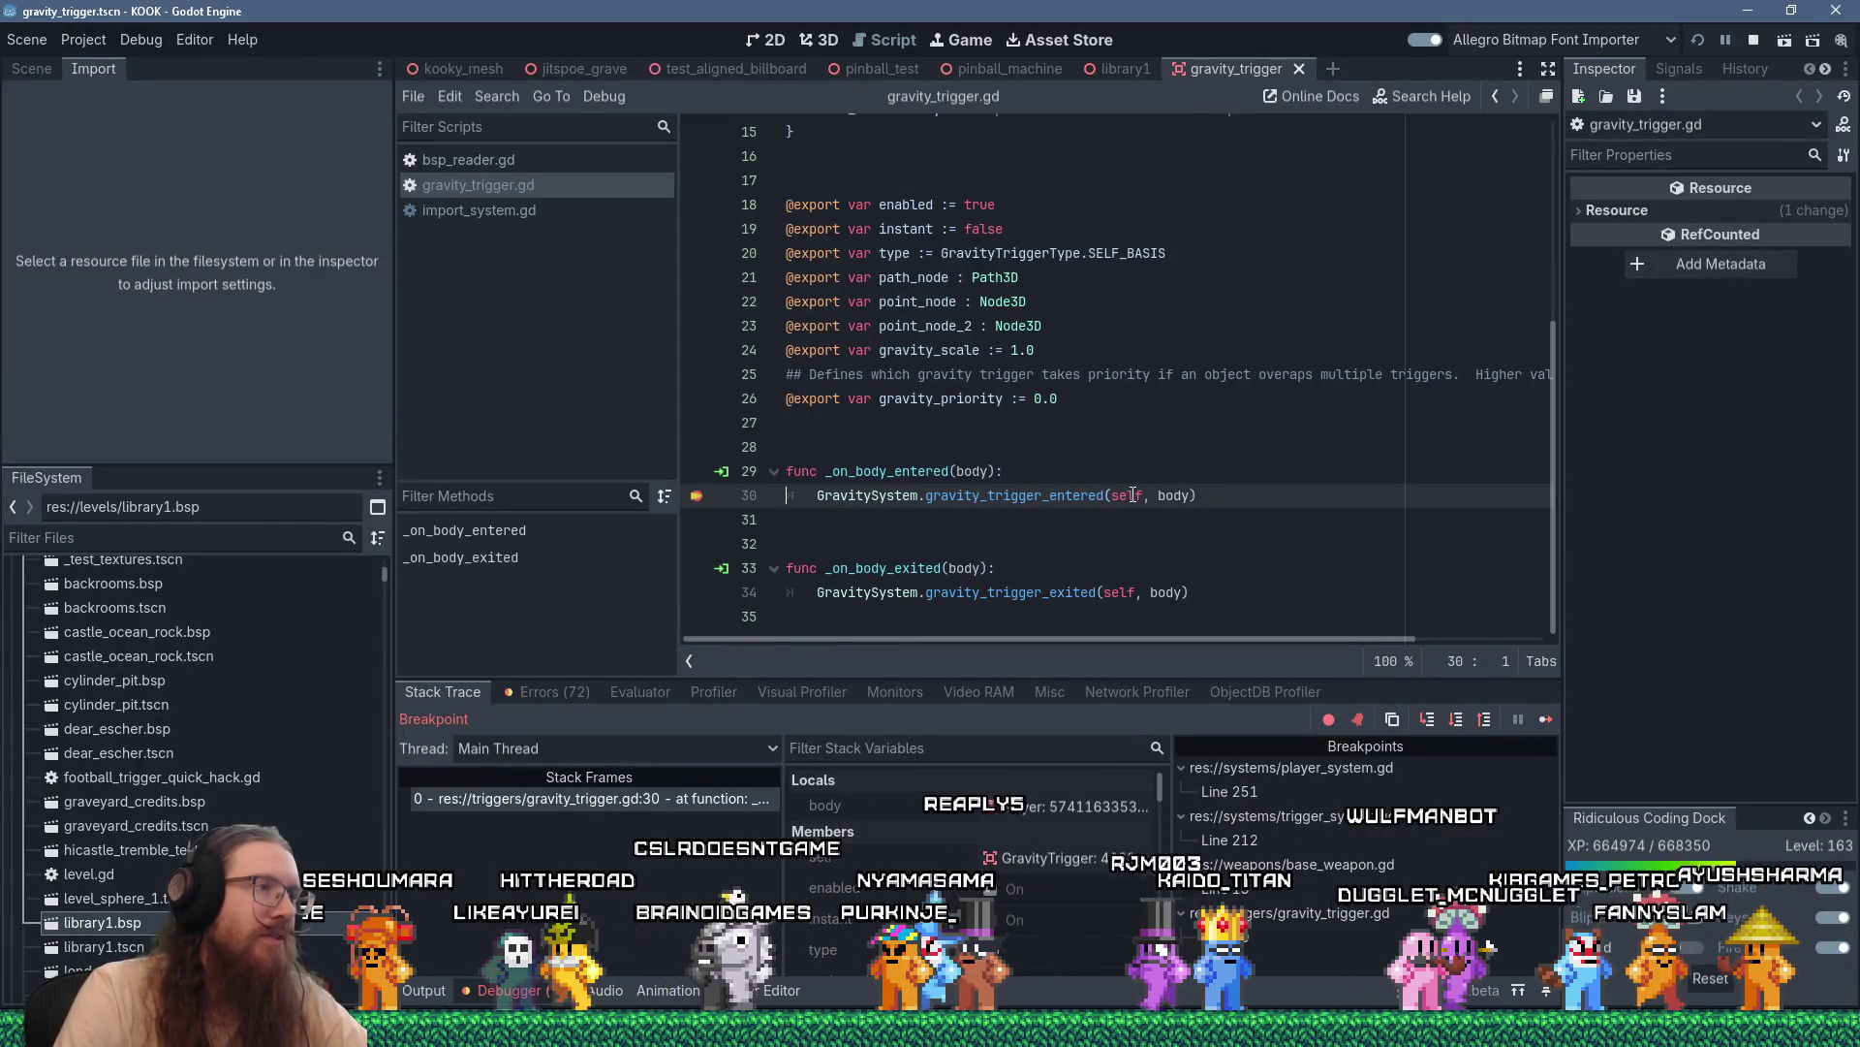
Step into gravity_trigger_entered, inspect the remote GravityTrigger, and step through the priority loop to line 196
{"action": "mouse_move", "coordinate": [1134, 495]}
{"action": "key", "text": "F11"}
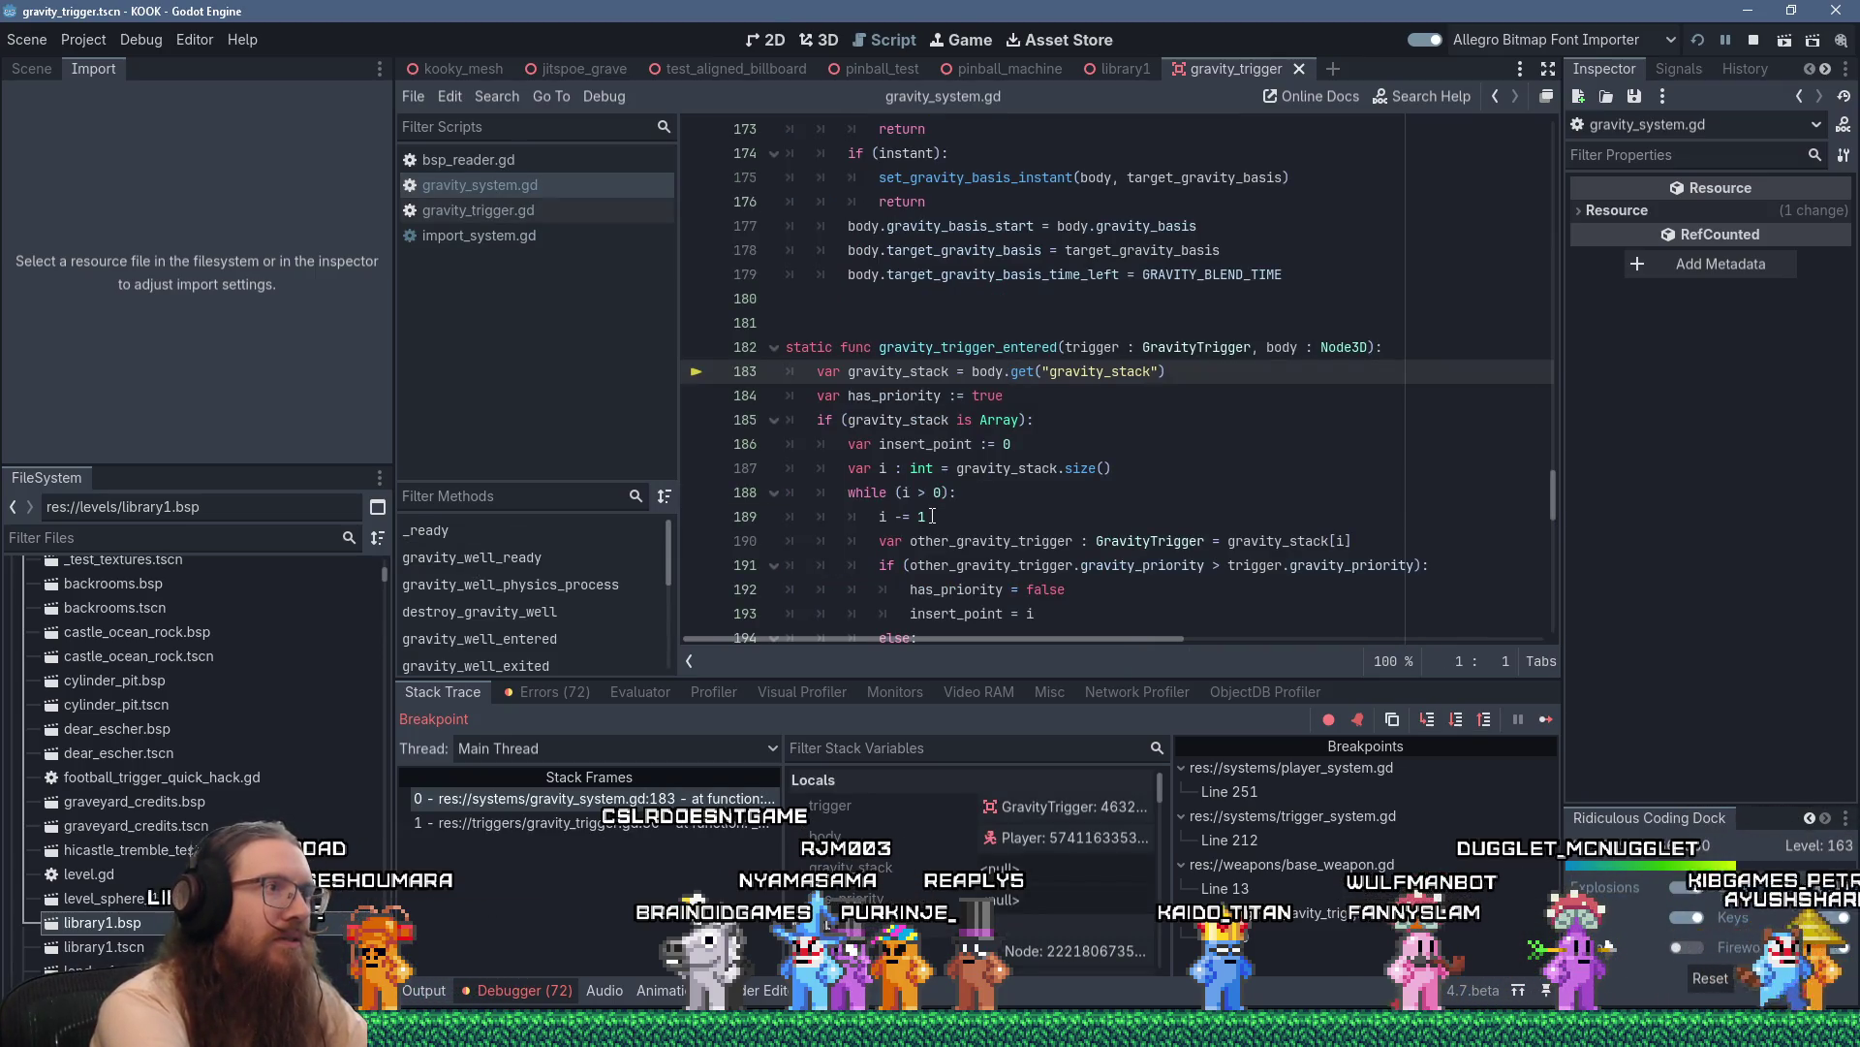
{"action": "key", "text": "F11"}
{"action": "key", "text": "F11"}
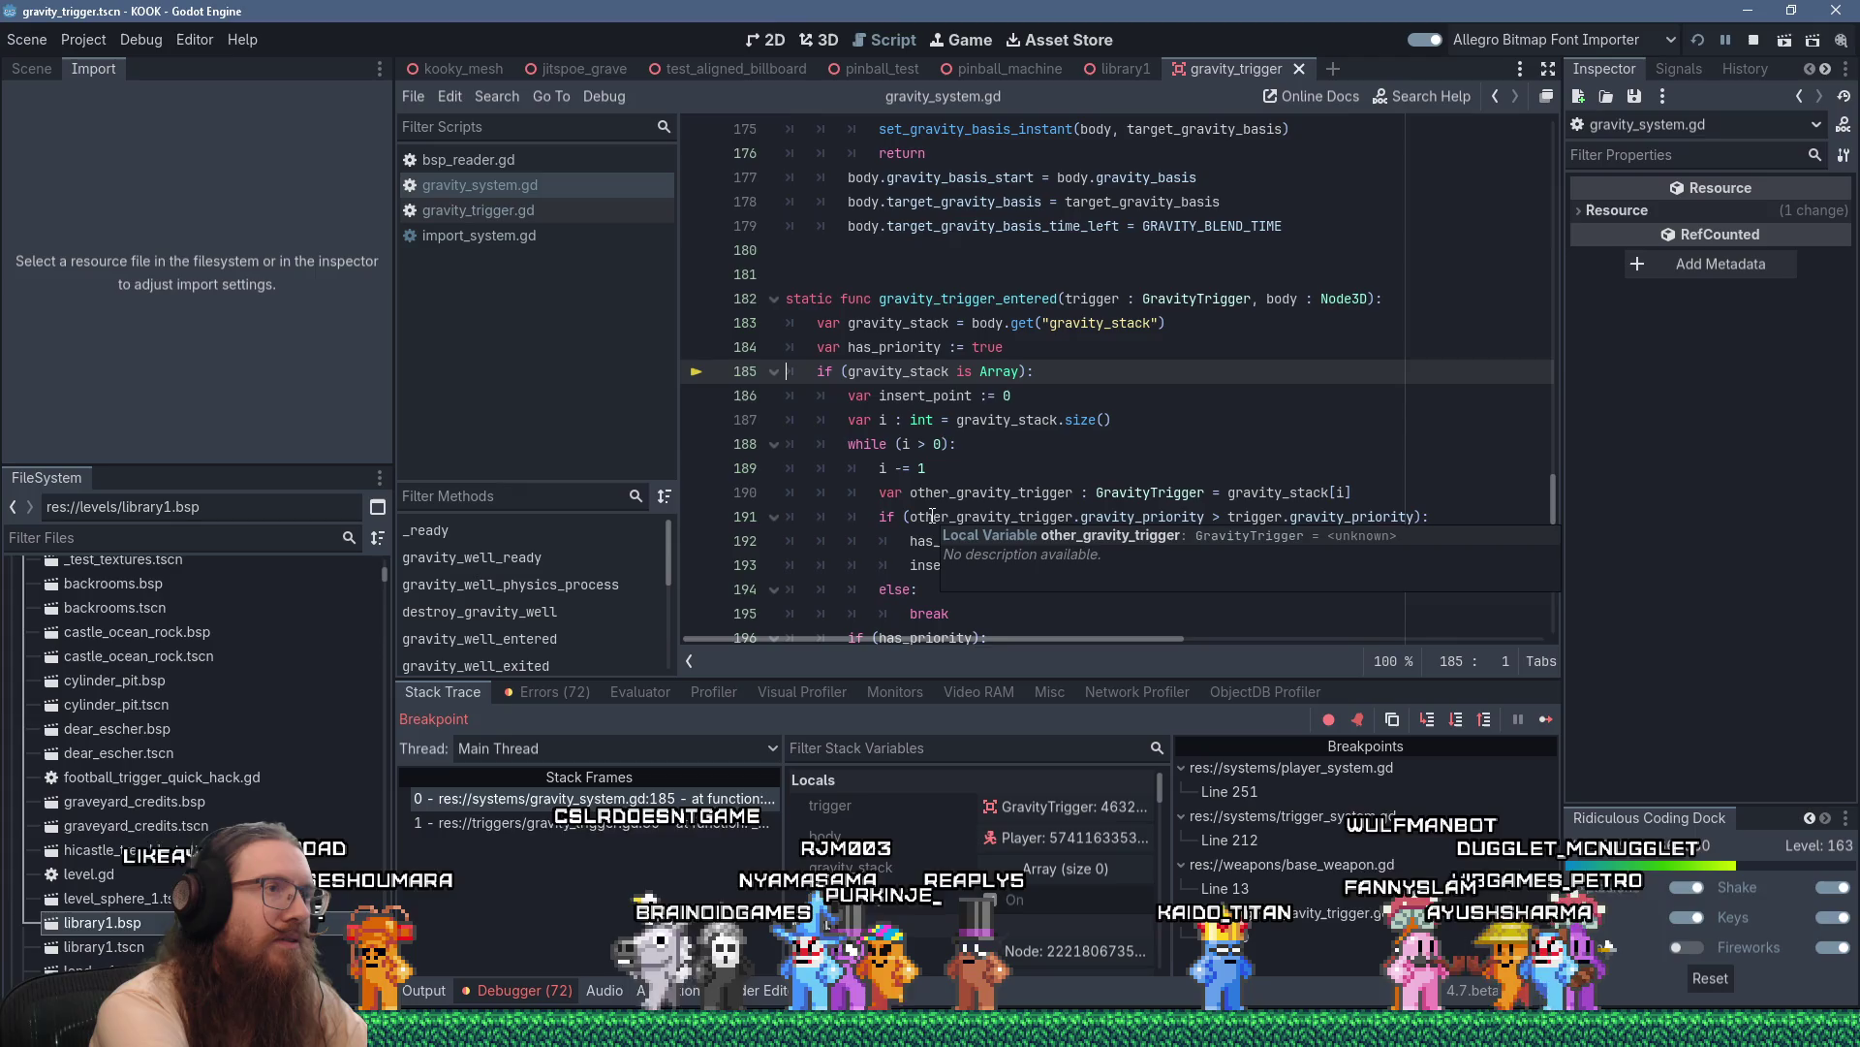
{"action": "key", "text": "F11"}
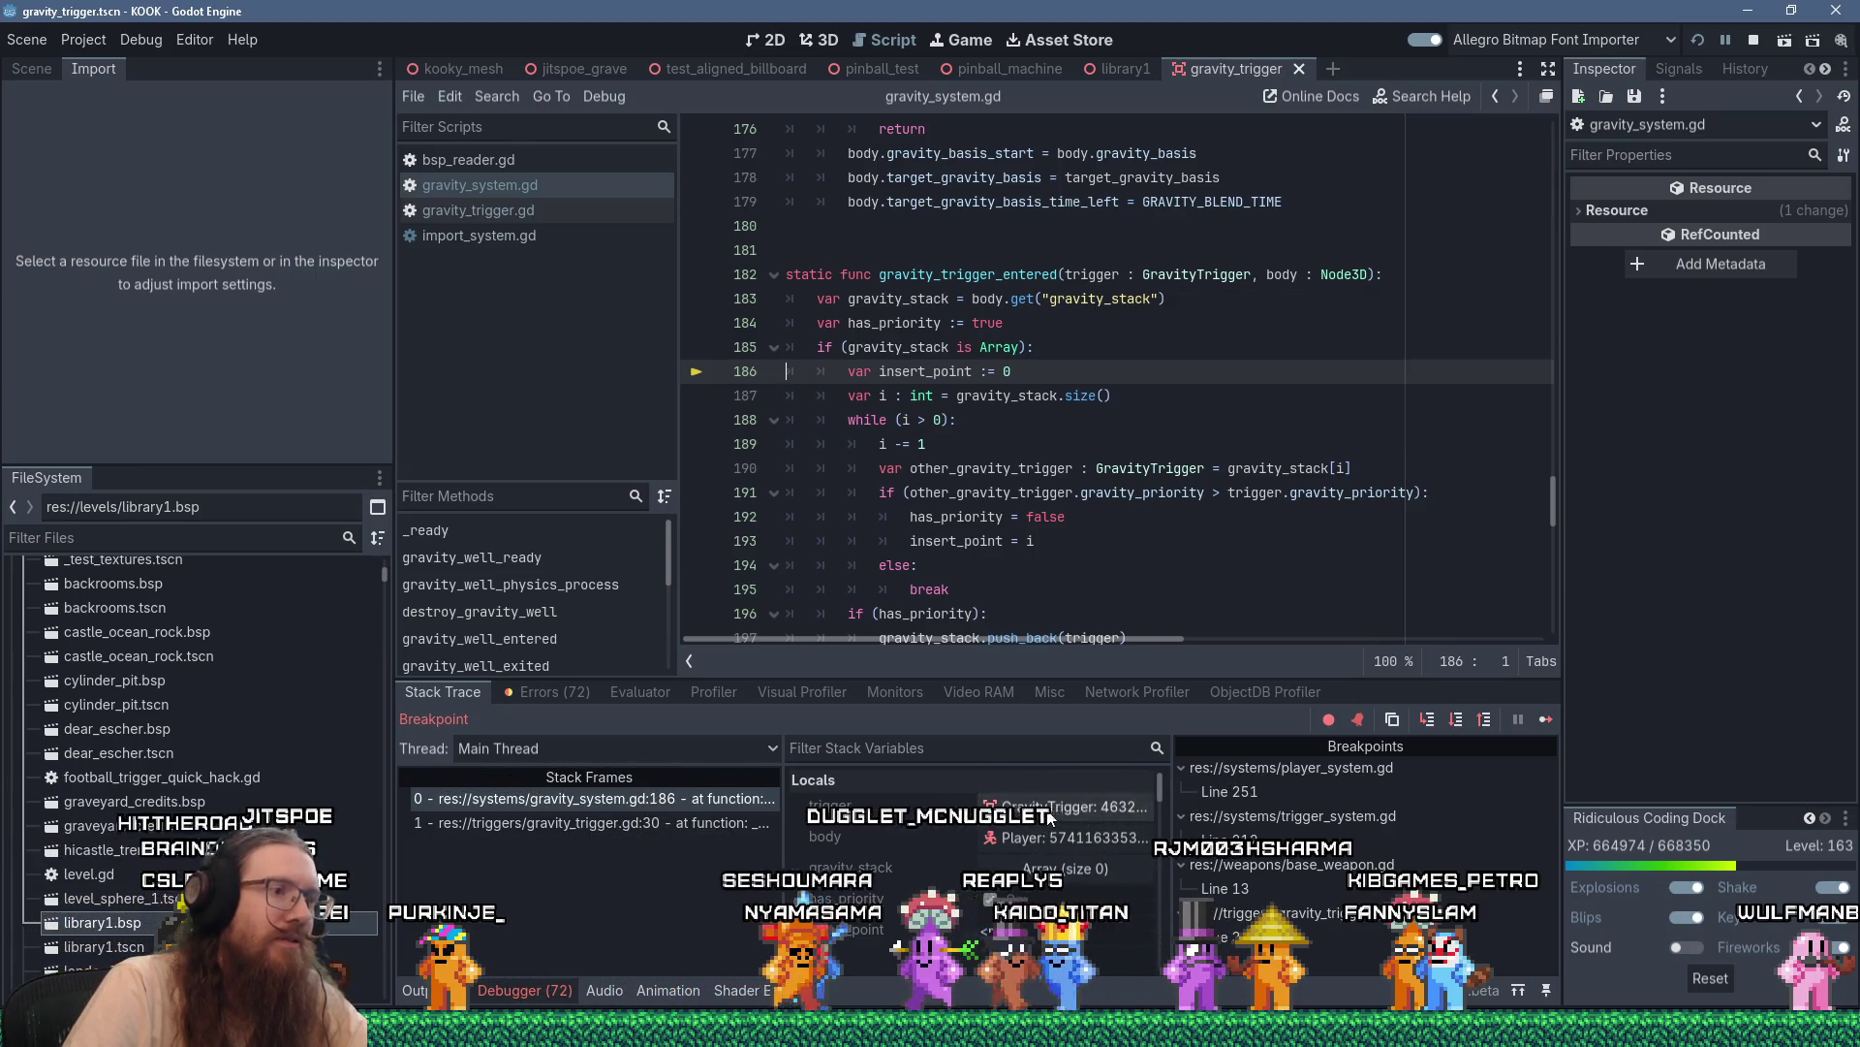
{"action": "left_click", "coordinate": [1452, 449]}
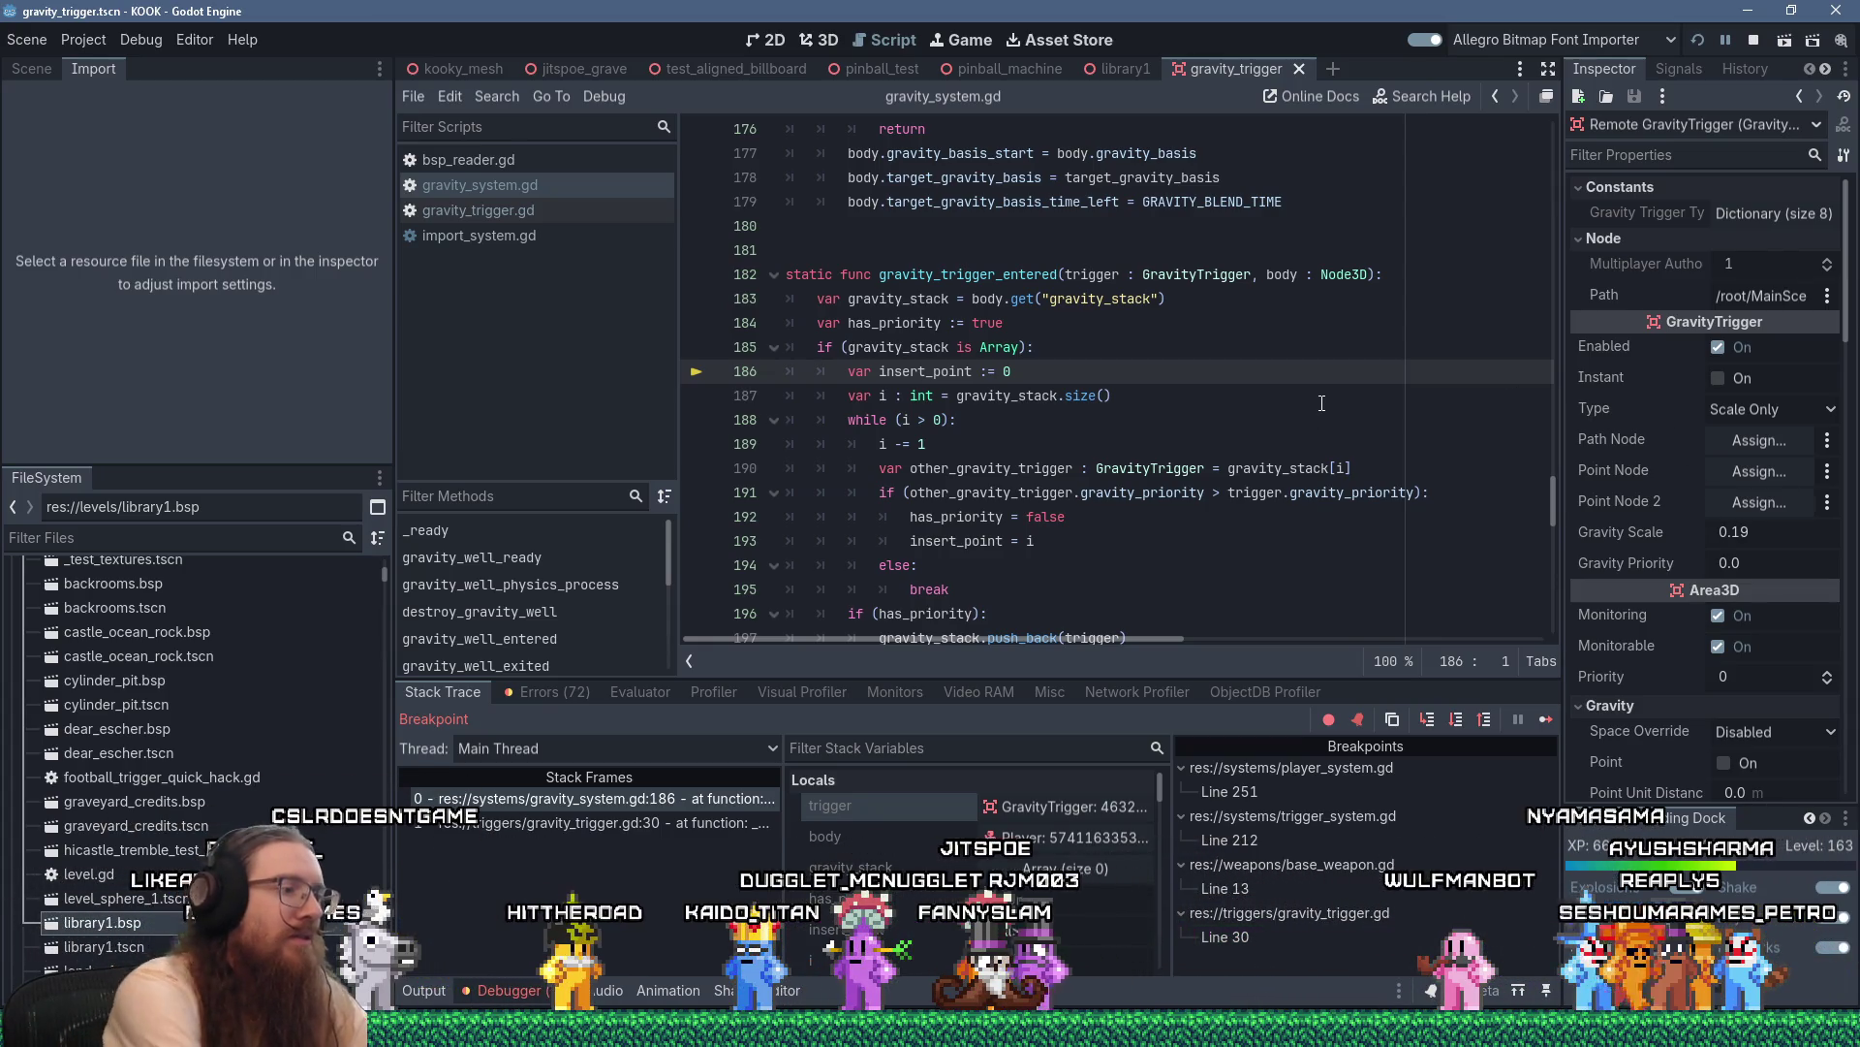
{"action": "key", "text": "F10"}
{"action": "key", "text": "F10"}
{"action": "key", "text": "F10"}
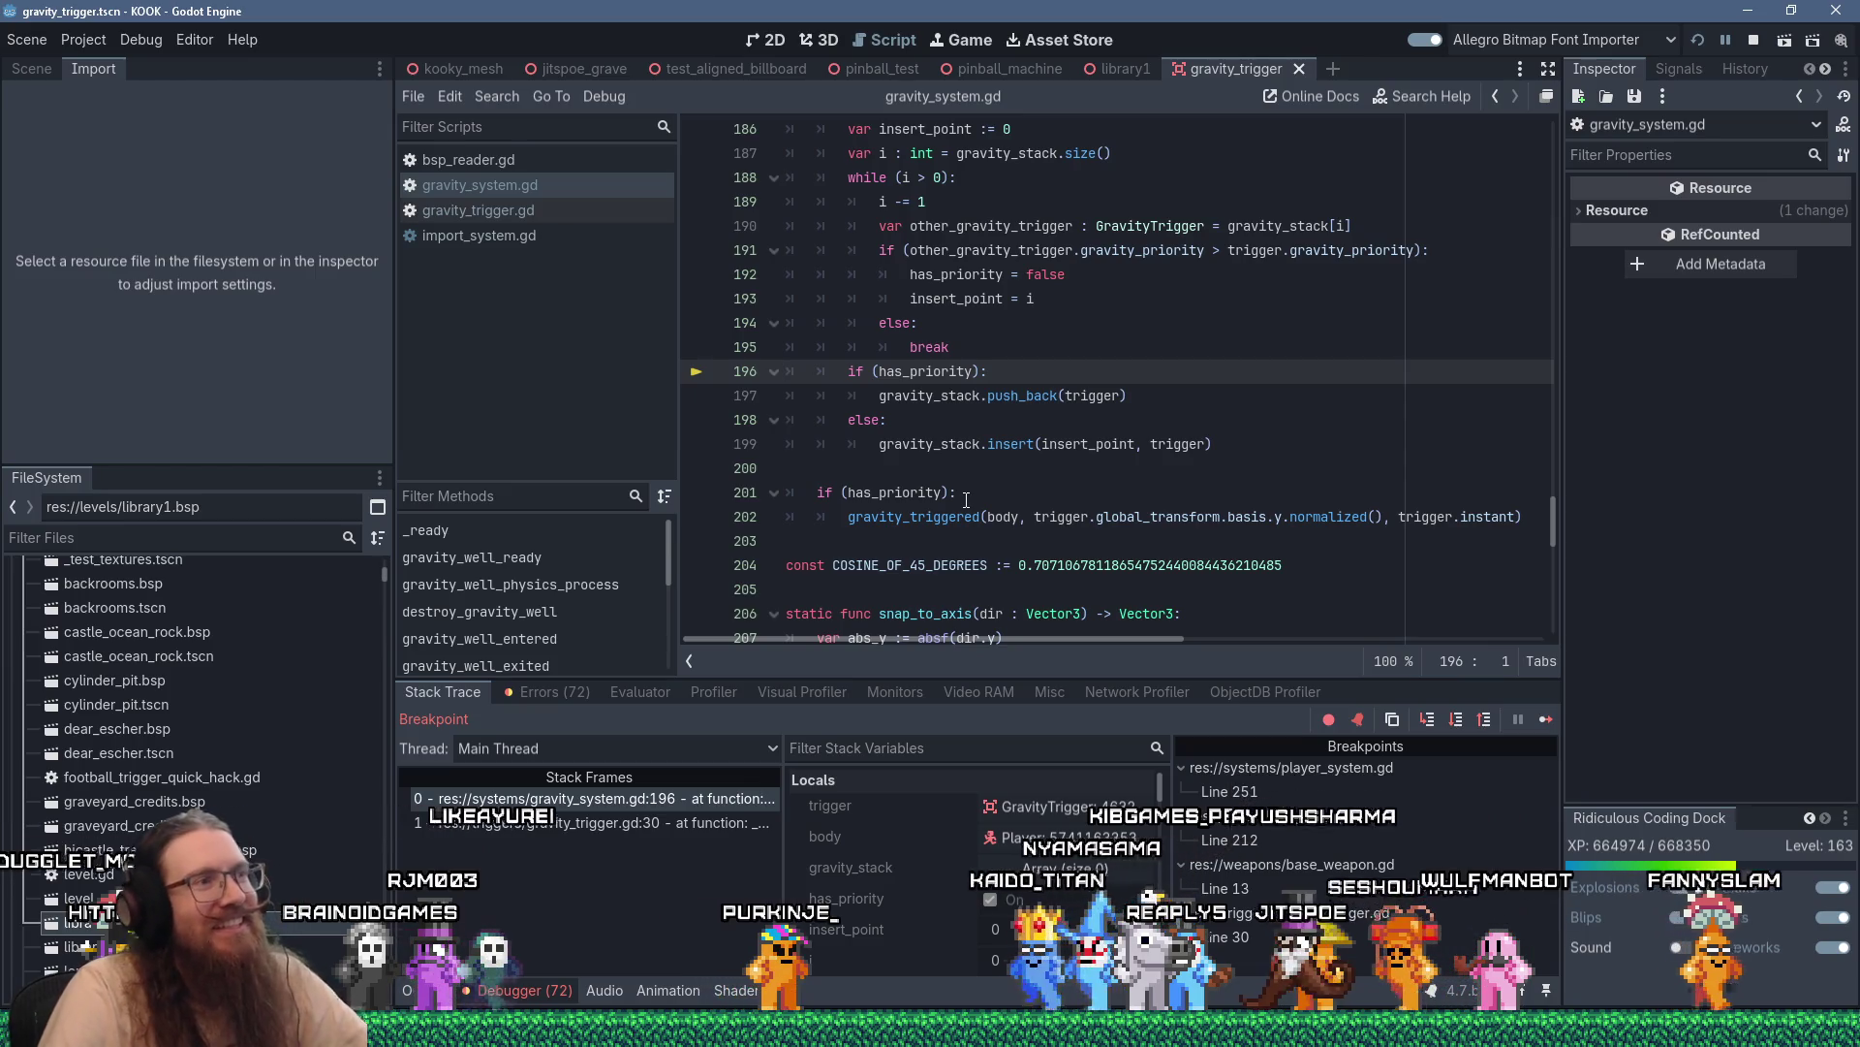
{"action": "scroll", "coordinate": [969, 460], "scroll_direction": "up", "scroll_amount": 2}
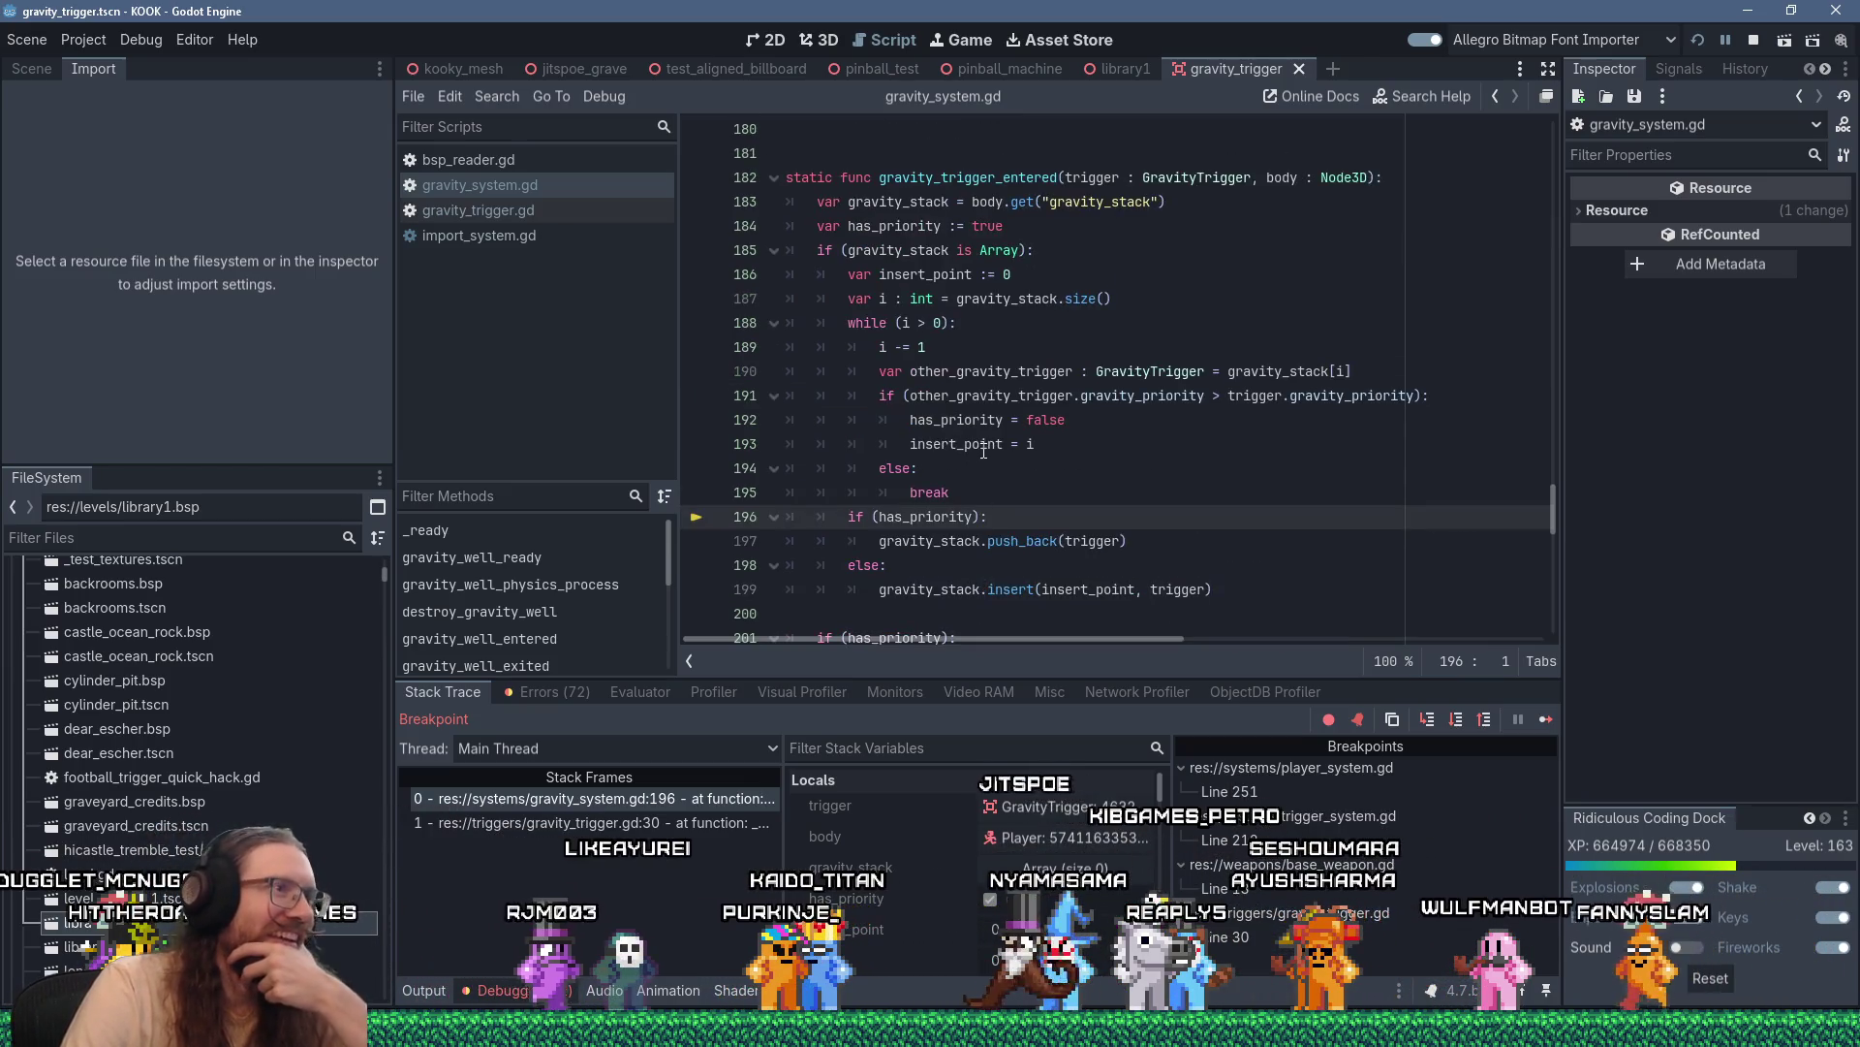
{"action": "scroll", "coordinate": [1045, 437], "scroll_direction": "down", "scroll_amount": 2}
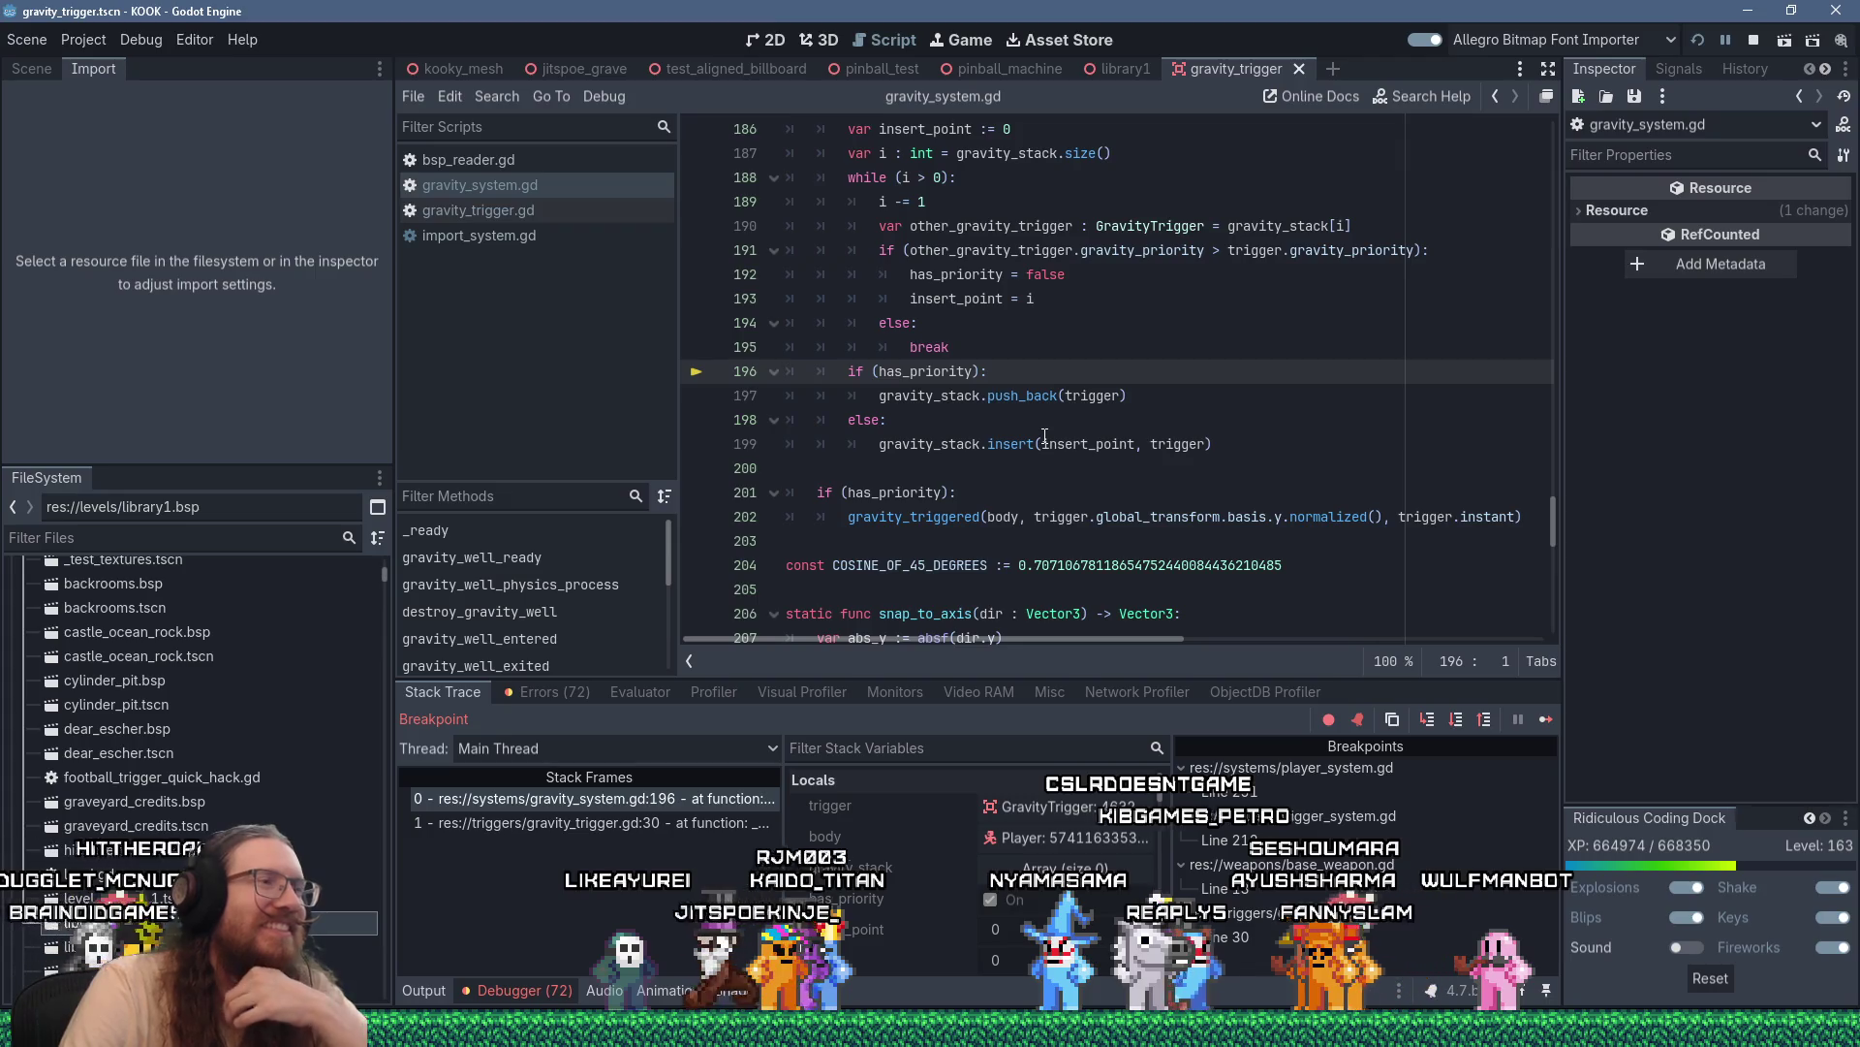
{"action": "scroll", "coordinate": [1045, 437], "scroll_direction": "up", "scroll_amount": 1}
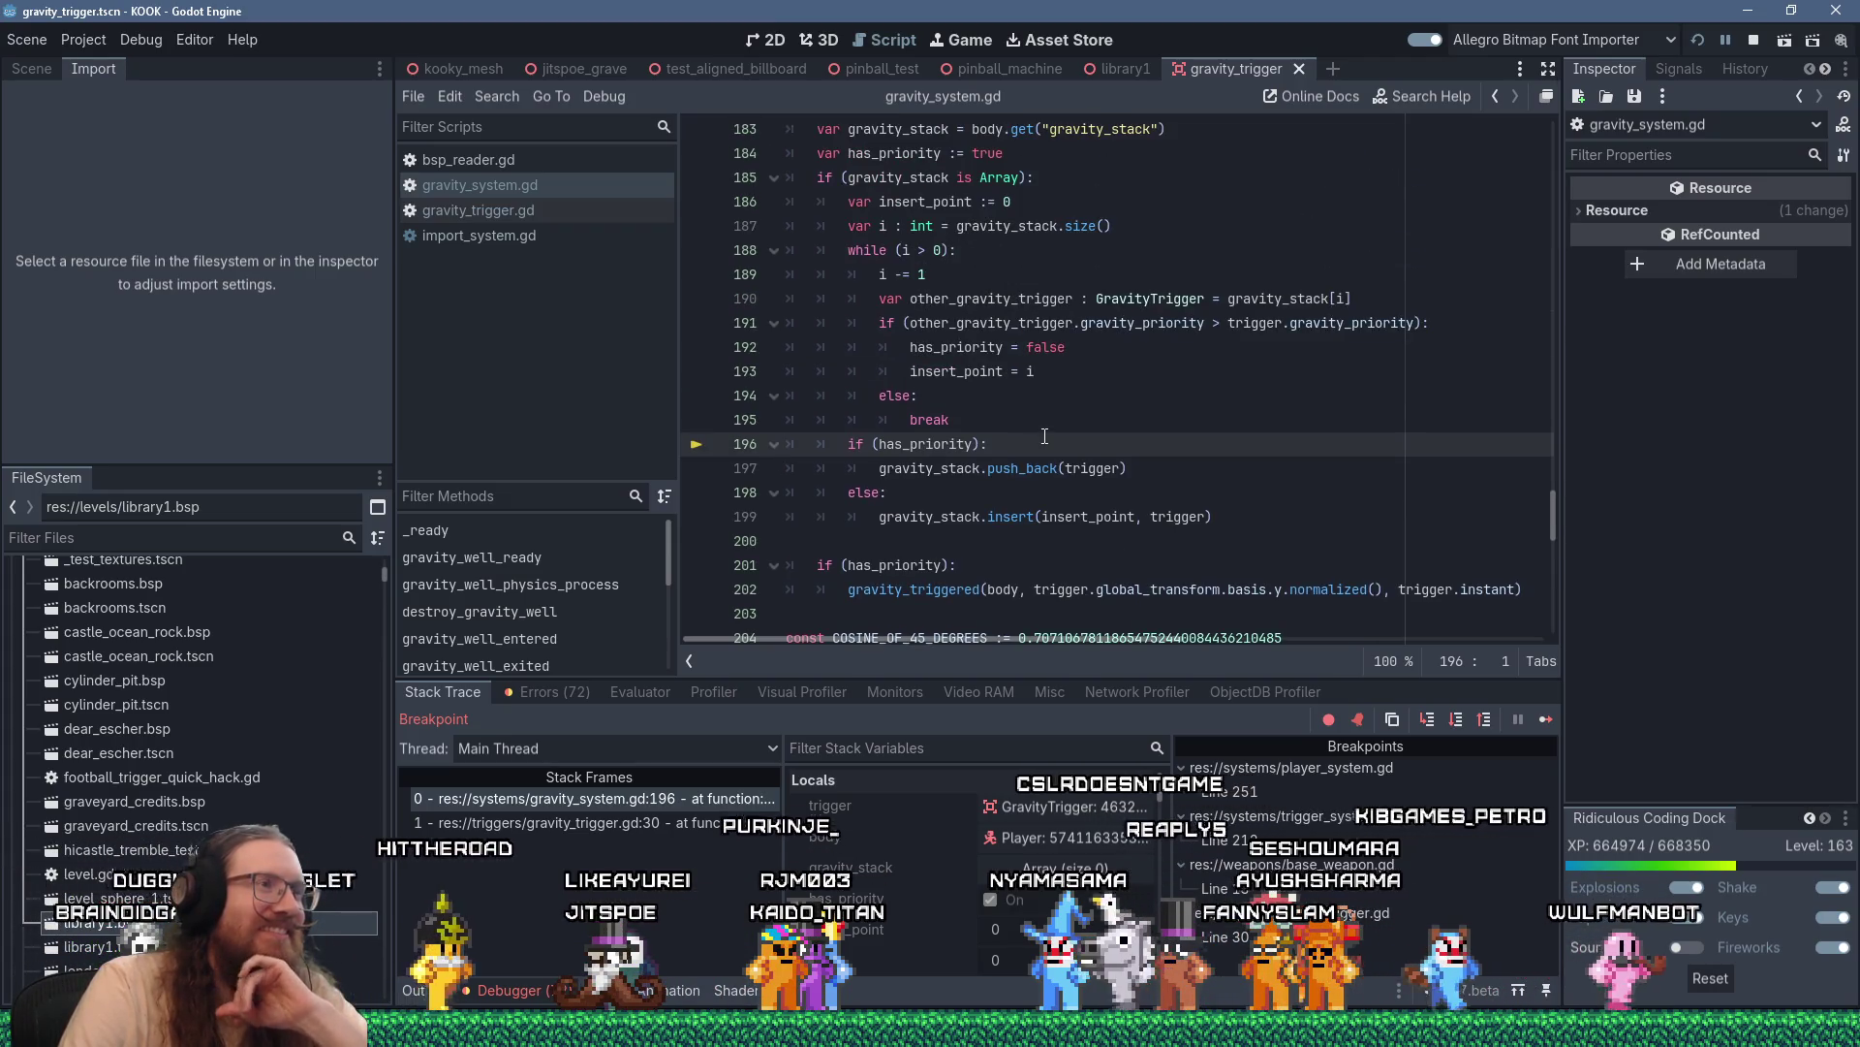
{"action": "scroll", "coordinate": [1045, 437], "scroll_direction": "down", "scroll_amount": 1}
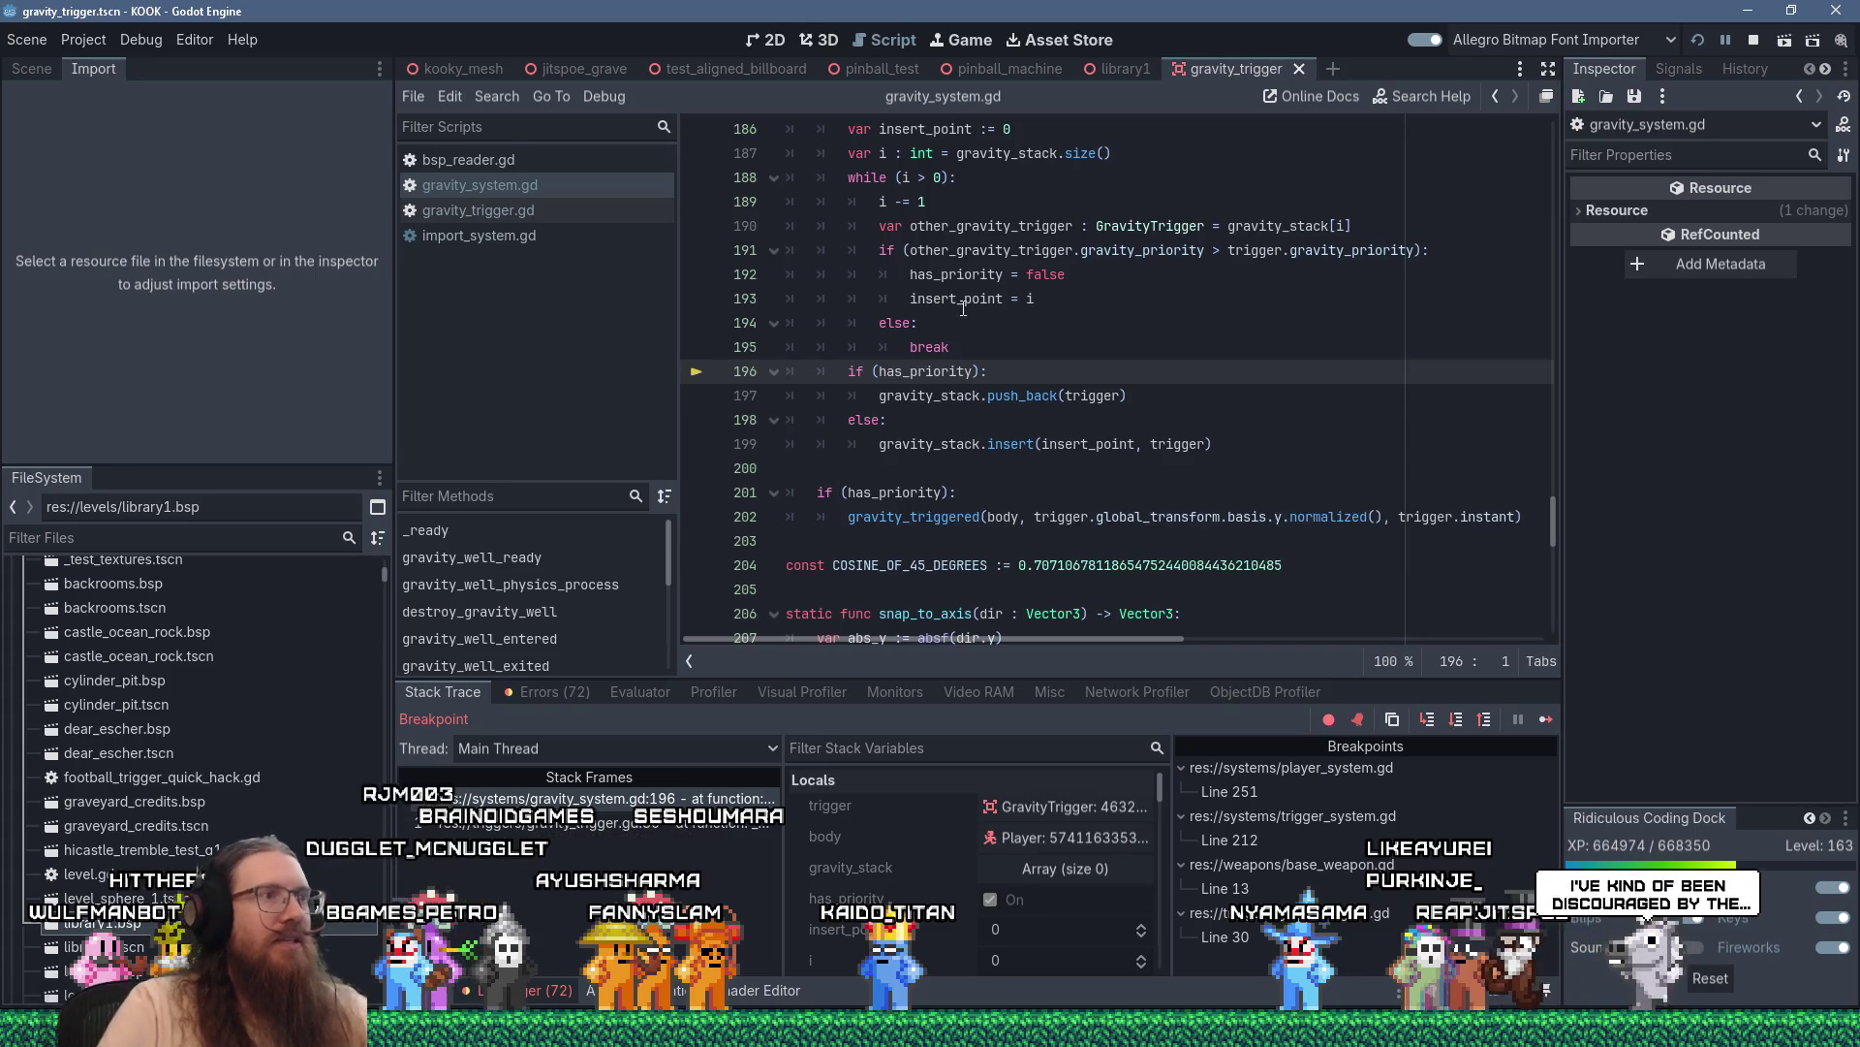
Step over lines 197 and 201 to reach the gravity_triggered call on line 202
{"action": "mouse_move", "coordinate": [941, 374]}
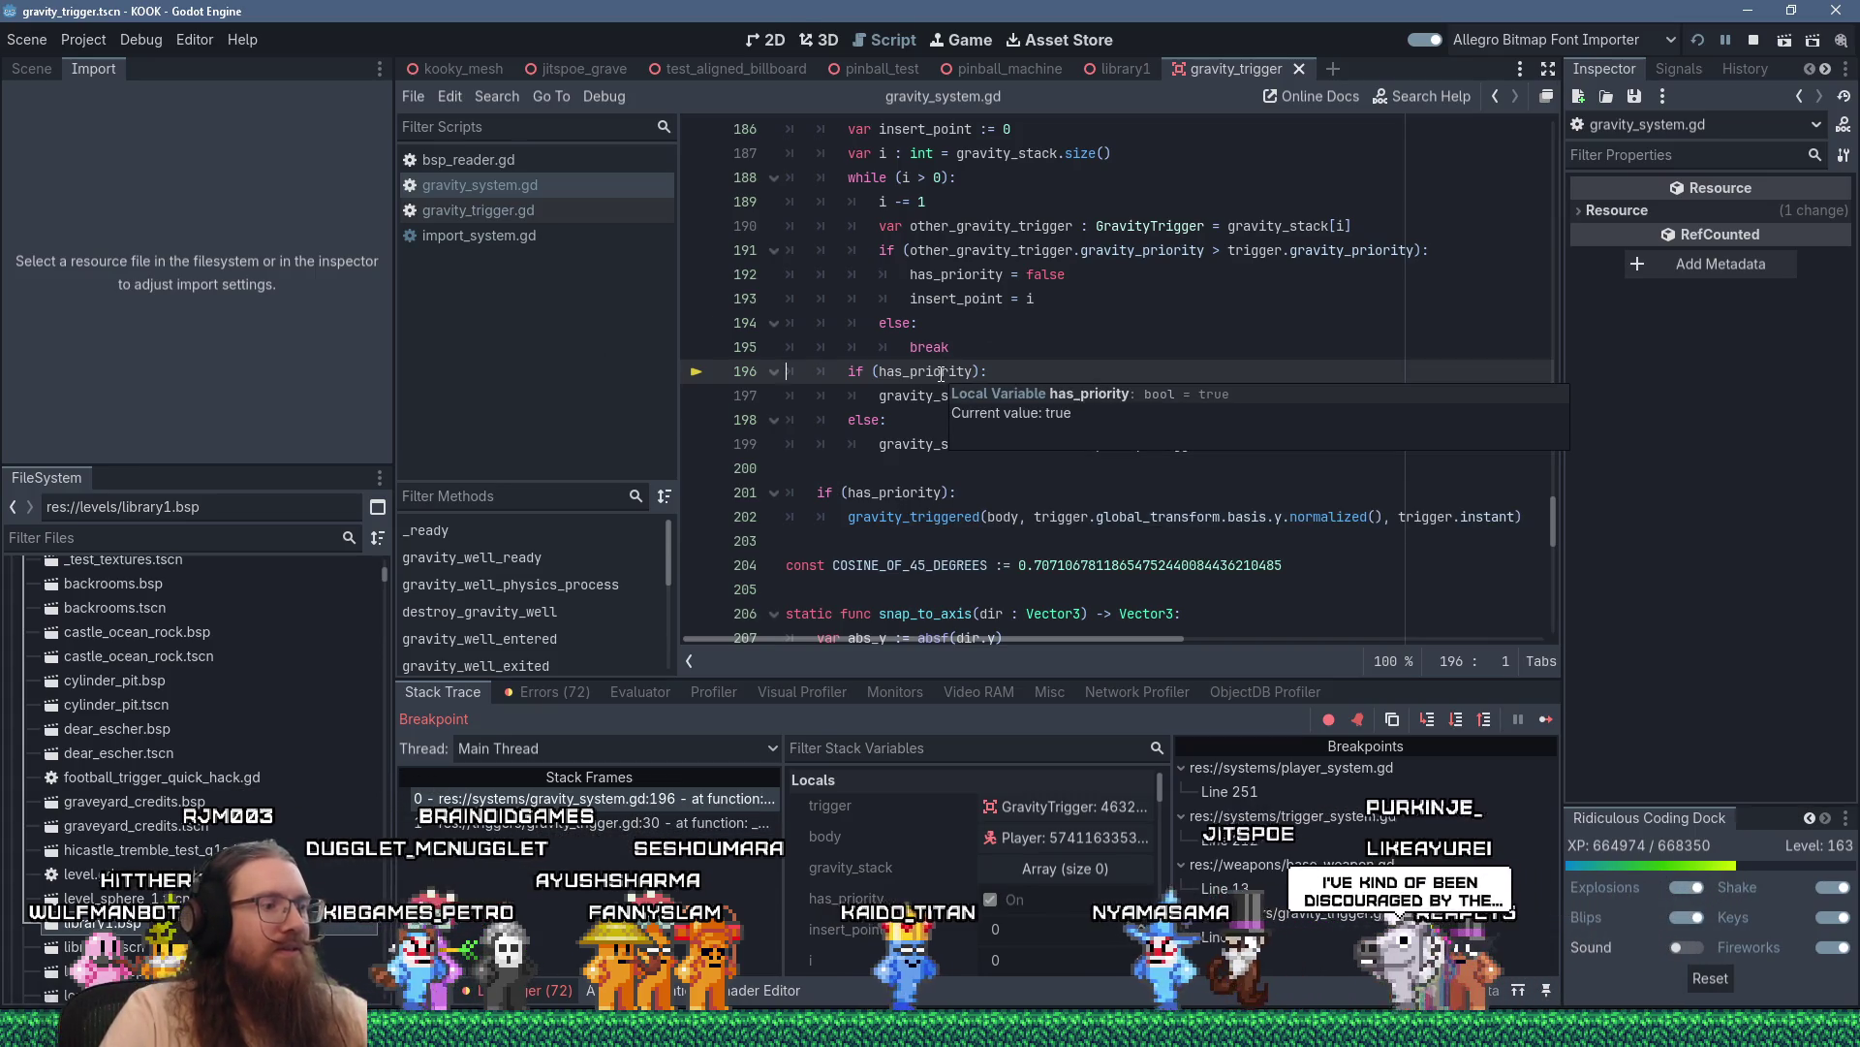
{"action": "key", "text": "F10"}
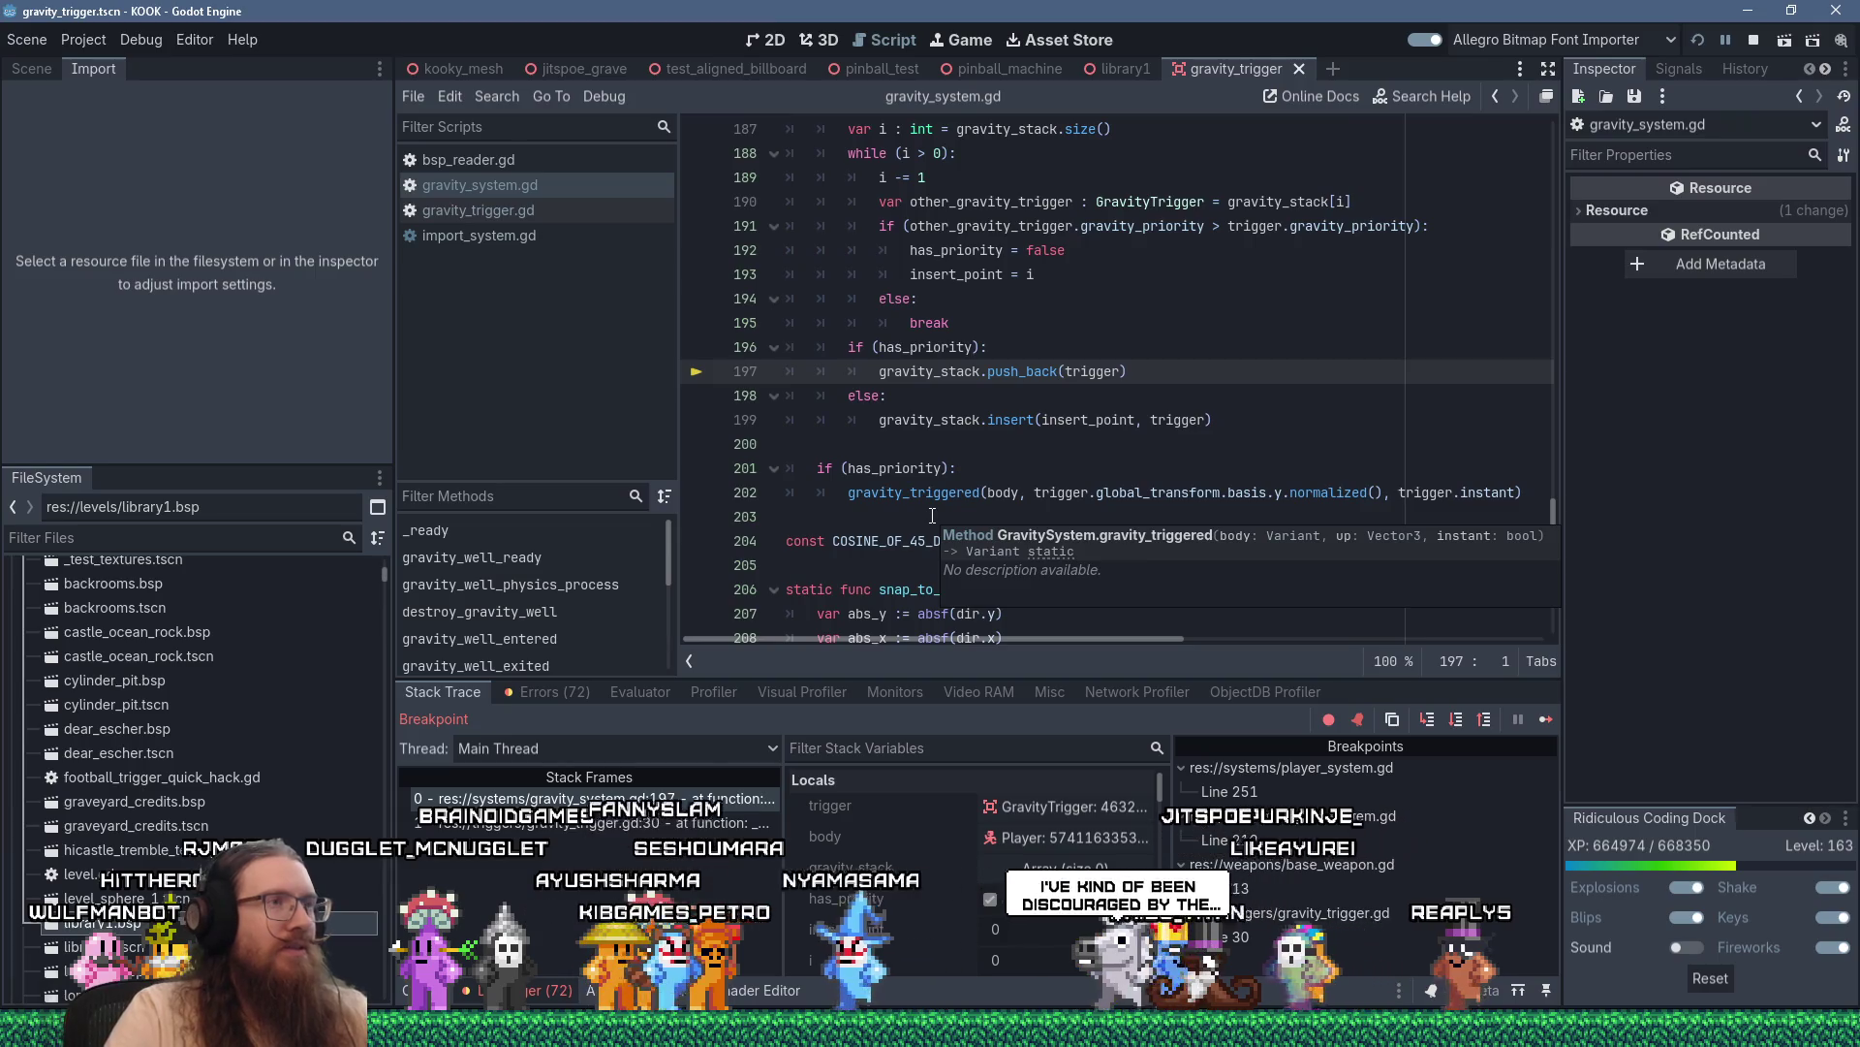
{"action": "key", "text": "F10"}
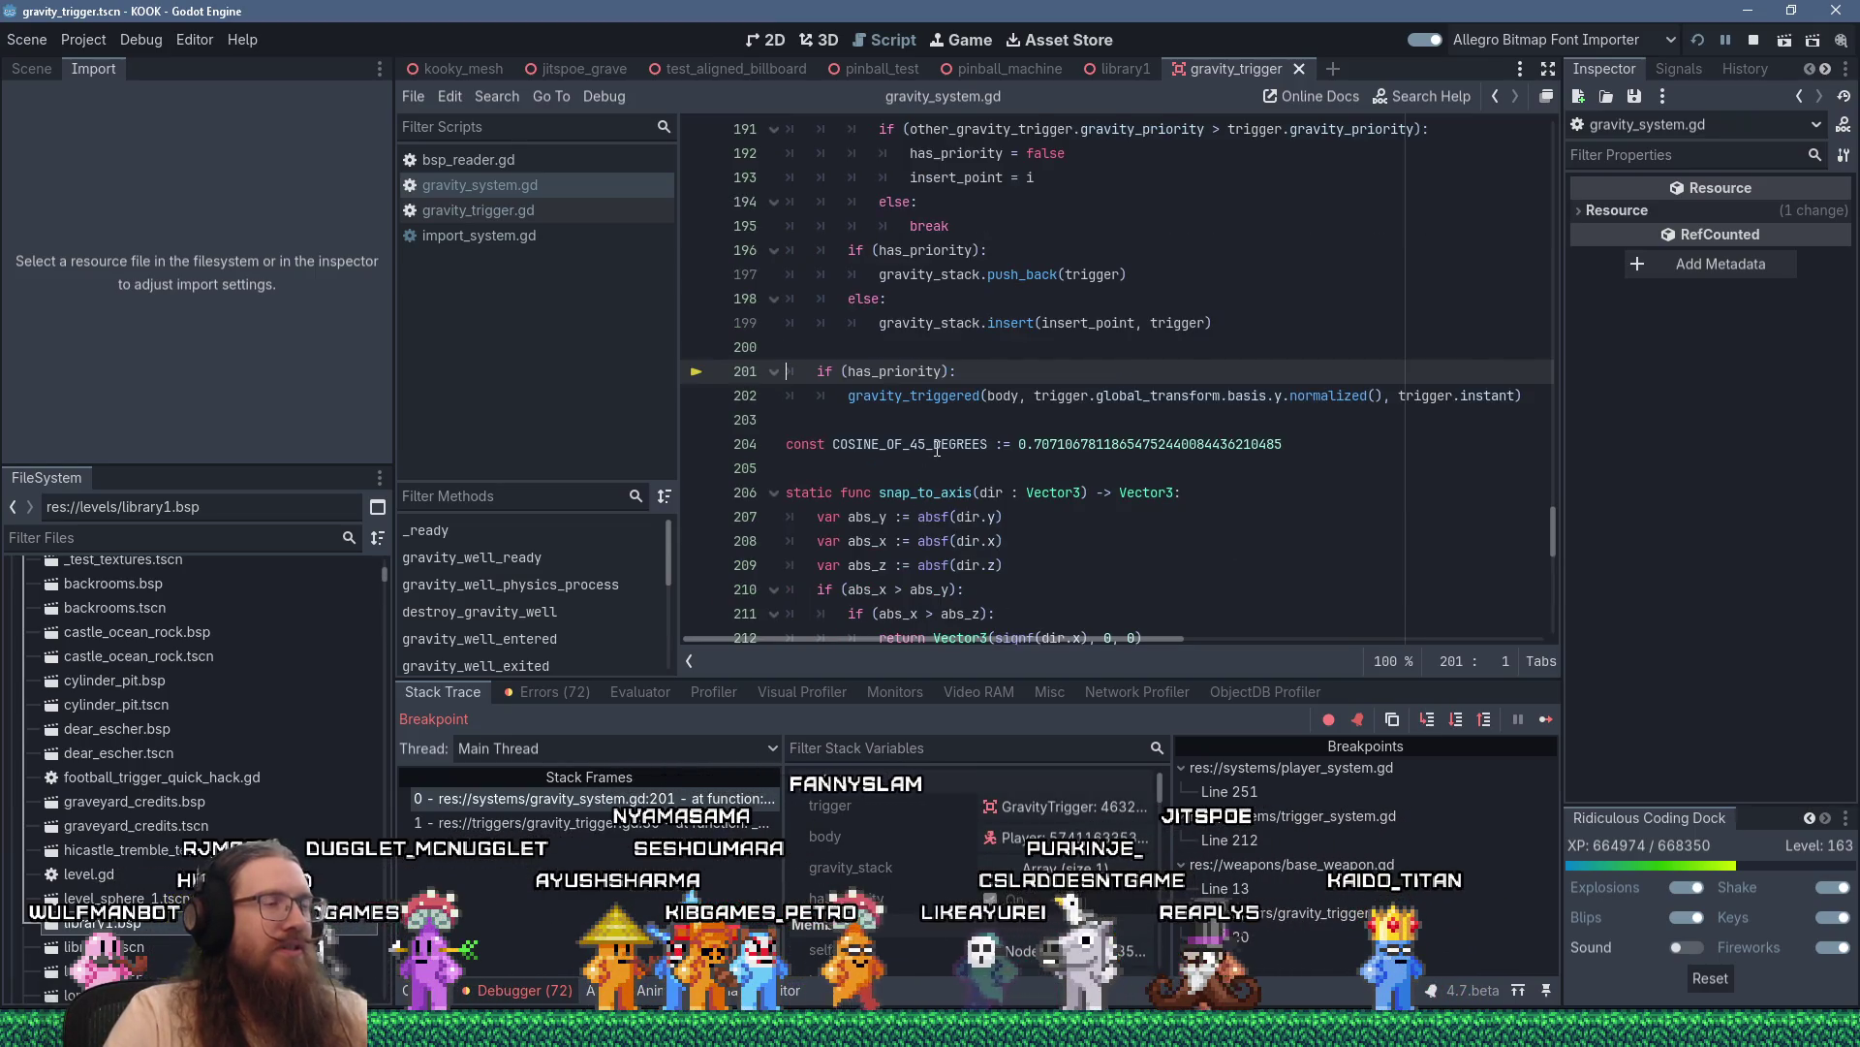
{"action": "mouse_move", "coordinate": [937, 449]}
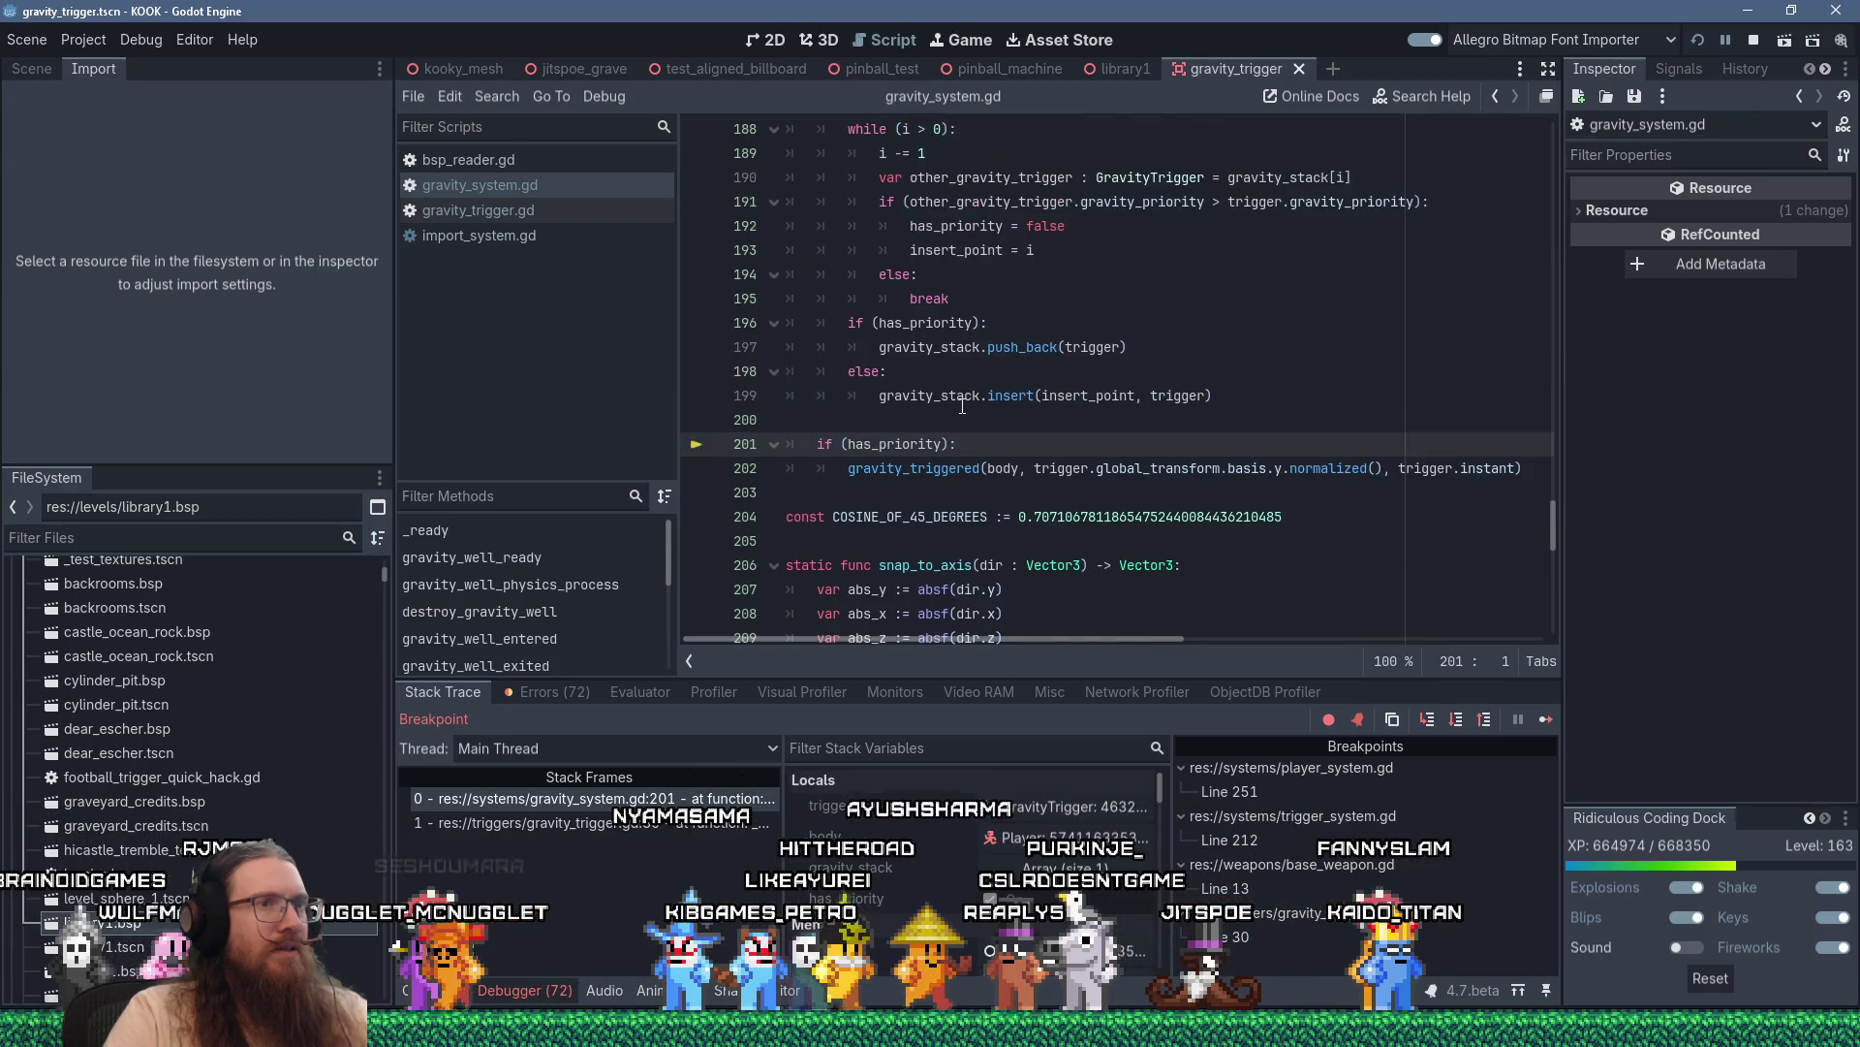
{"action": "mouse_move", "coordinate": [962, 407]}
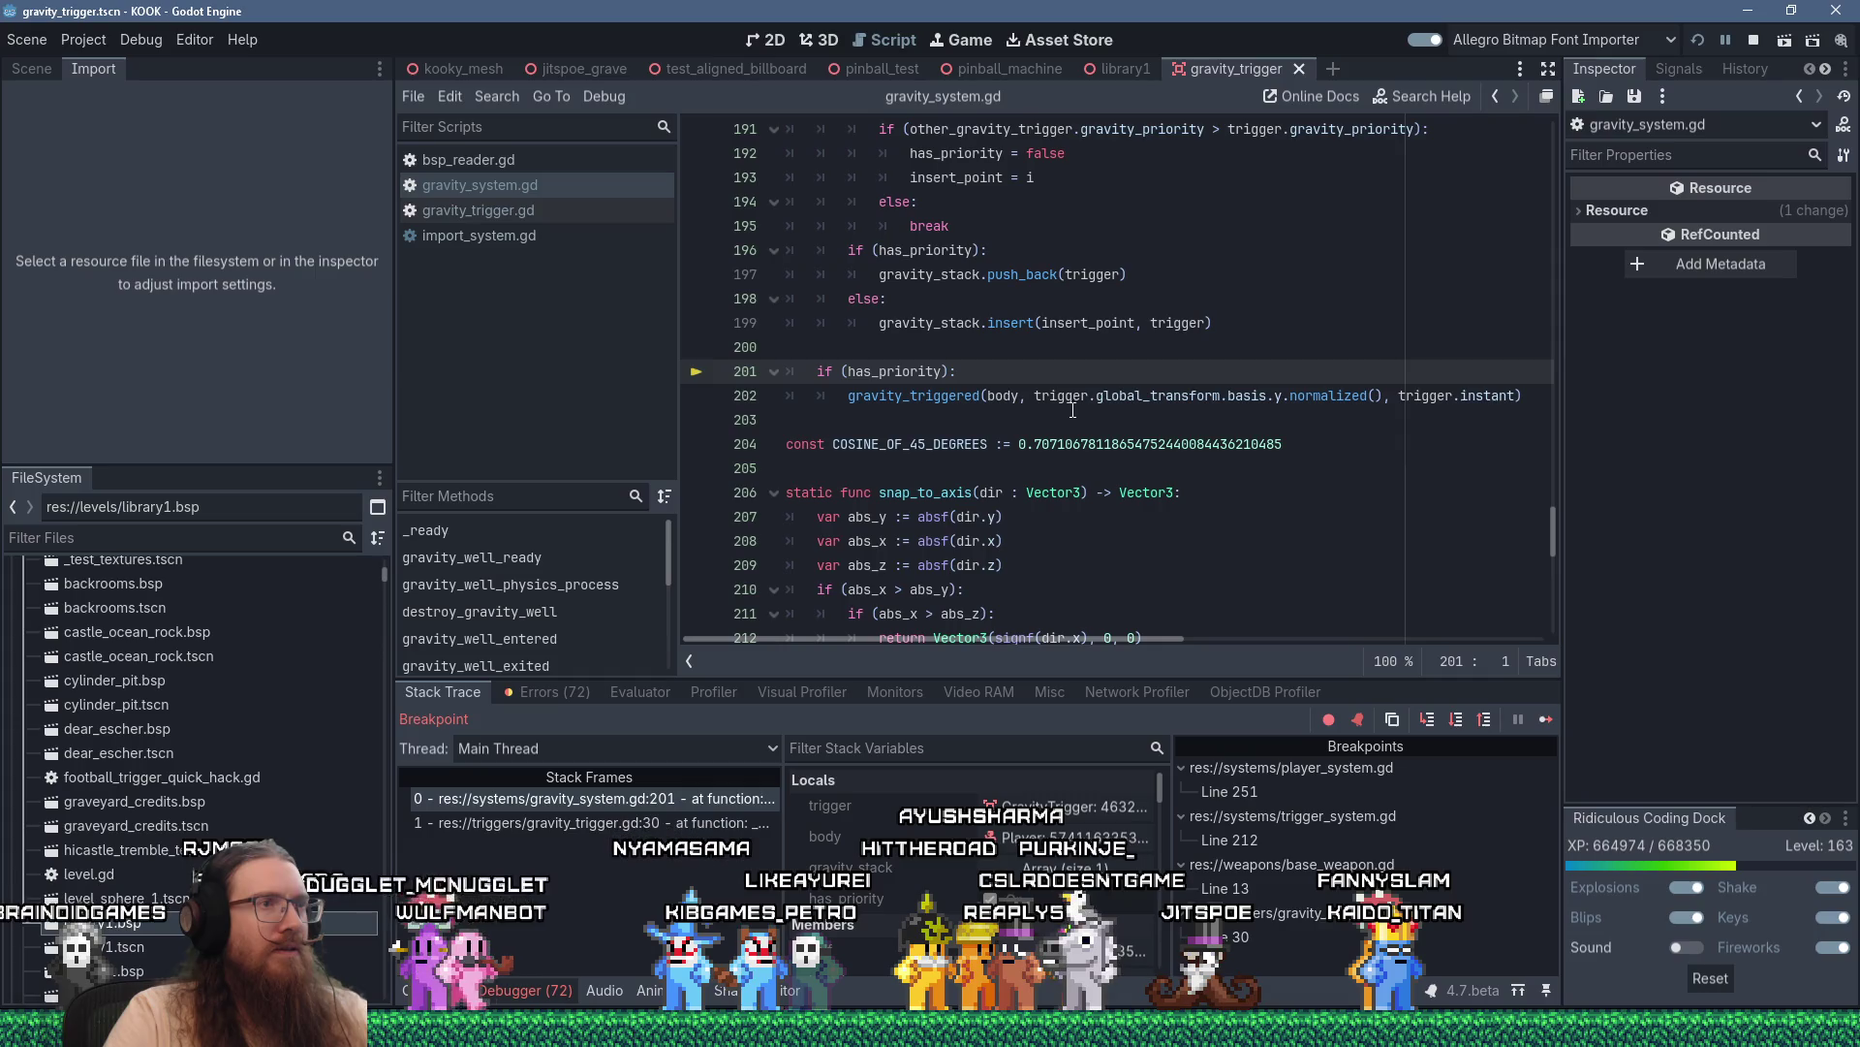
{"action": "mouse_move", "coordinate": [1076, 408]}
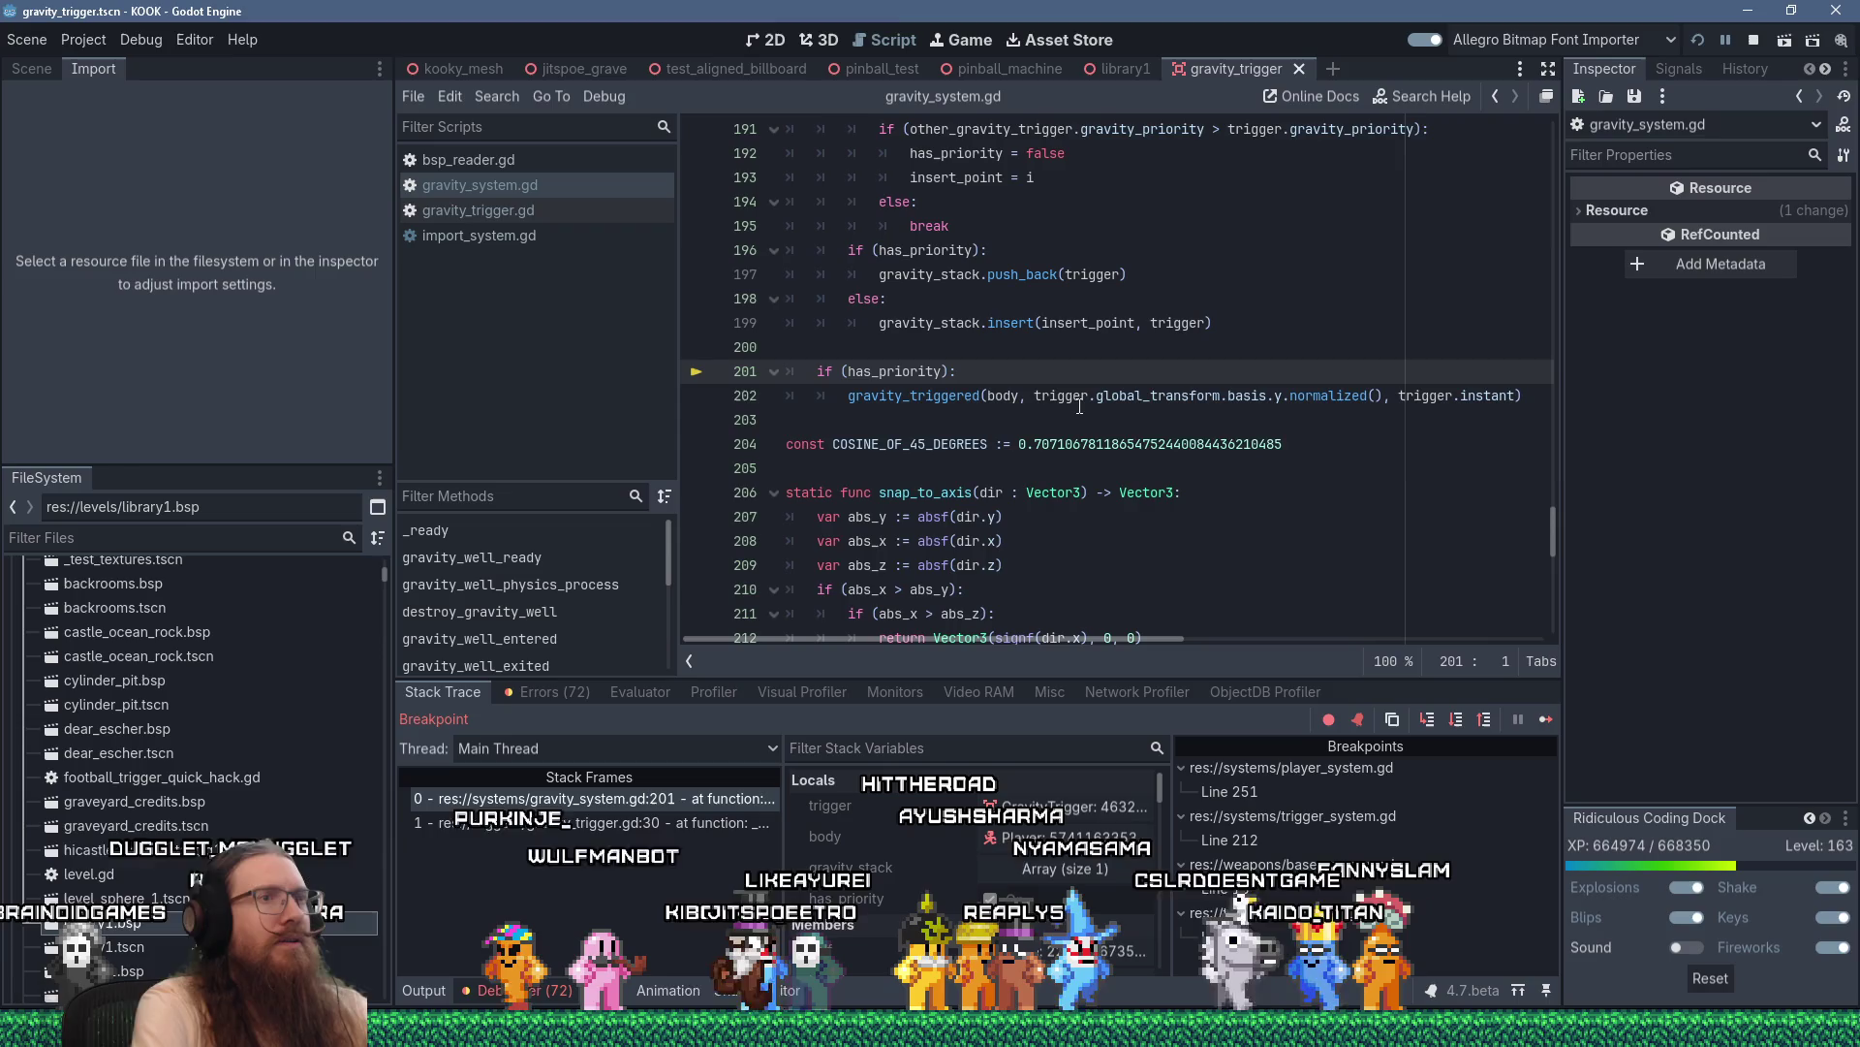
{"action": "key", "text": "F10"}
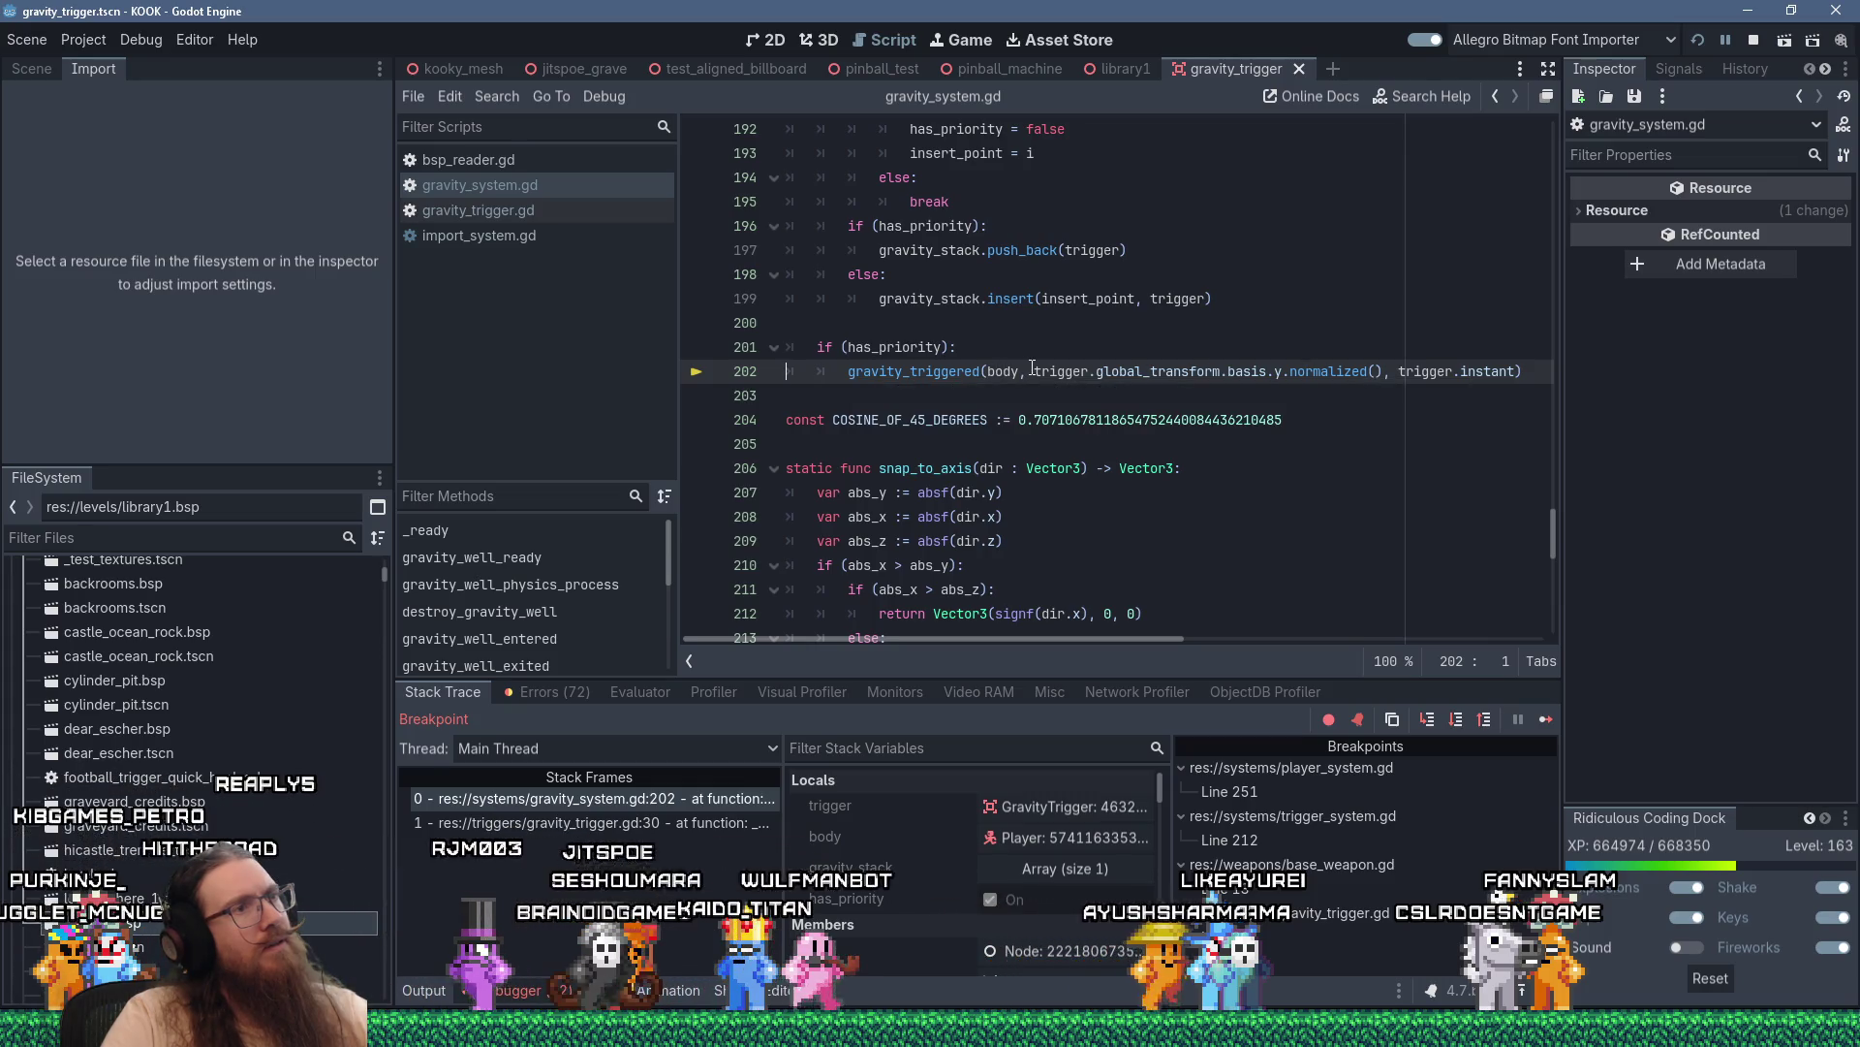
Step into gravity_triggered and advance to line 171, with up (0, 1, 0) and instant off
{"action": "mouse_move", "coordinate": [1034, 367]}
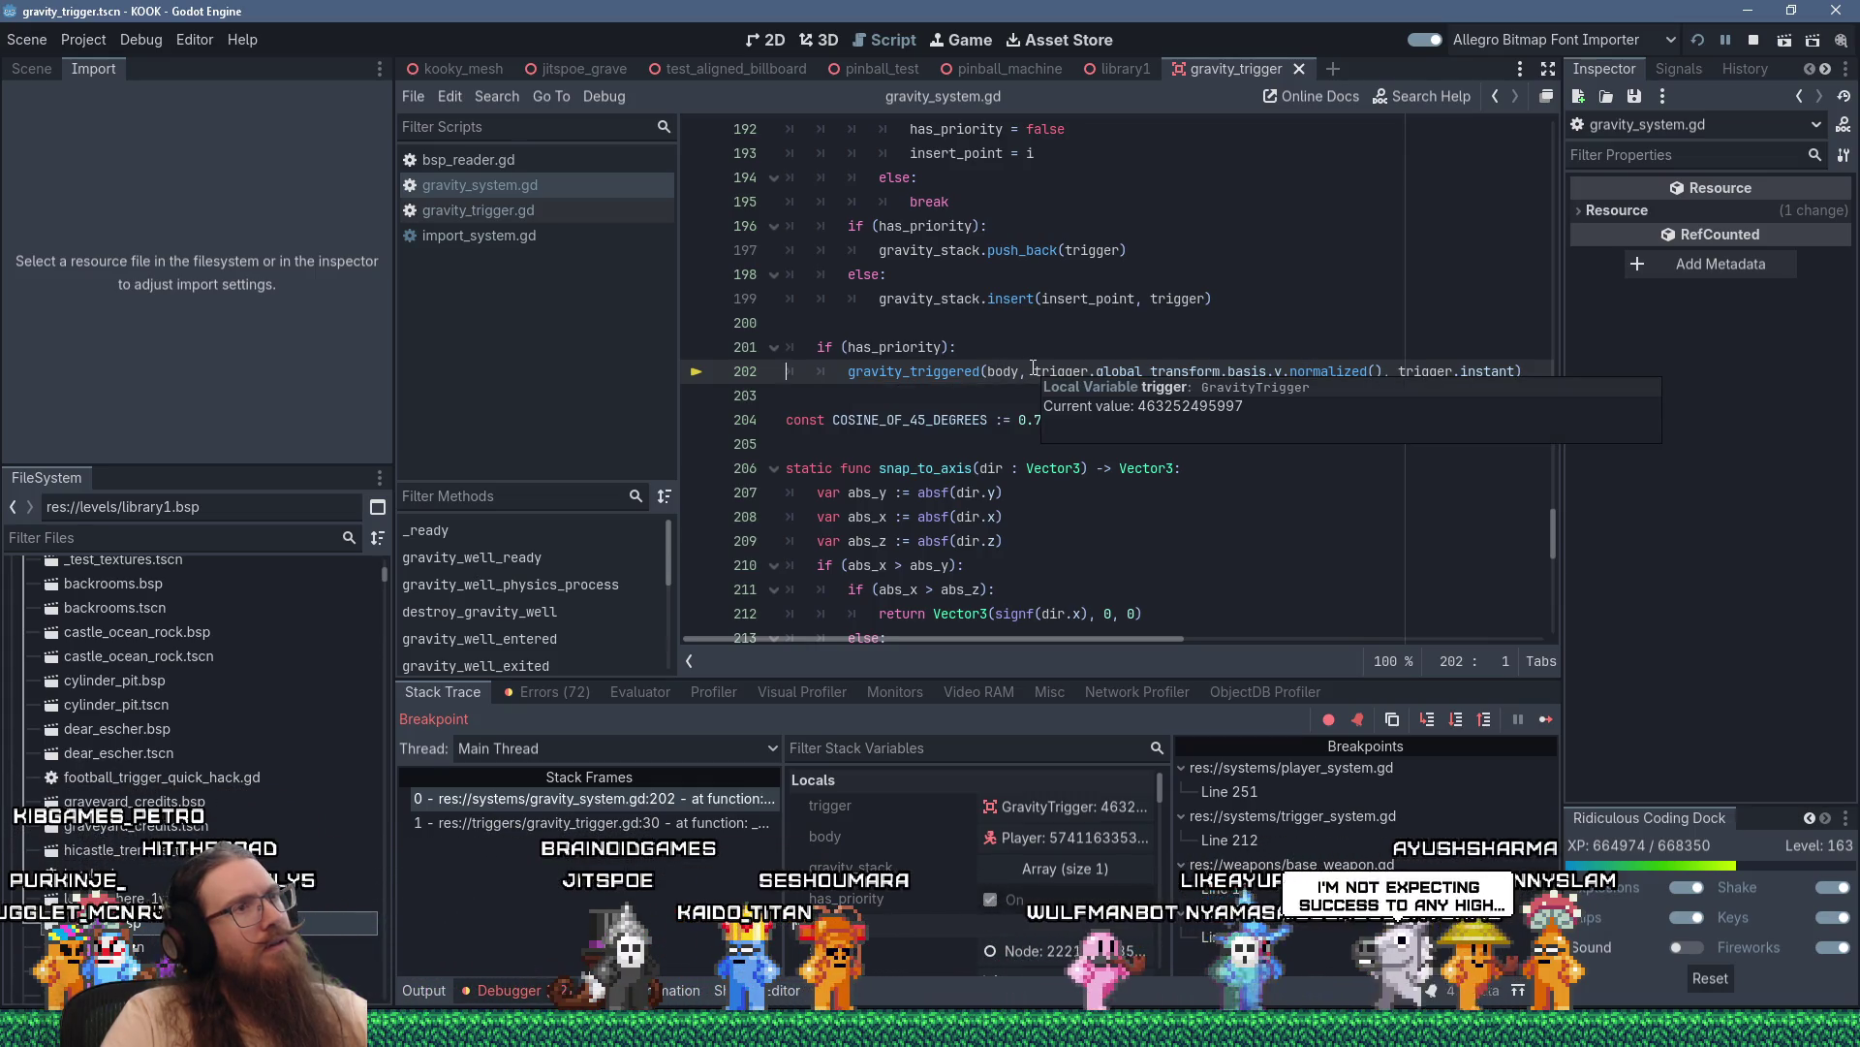
{"action": "scroll", "coordinate": [1034, 367], "scroll_direction": "up", "scroll_amount": 6}
{"action": "scroll", "coordinate": [1034, 367], "scroll_direction": "up", "scroll_amount": 3}
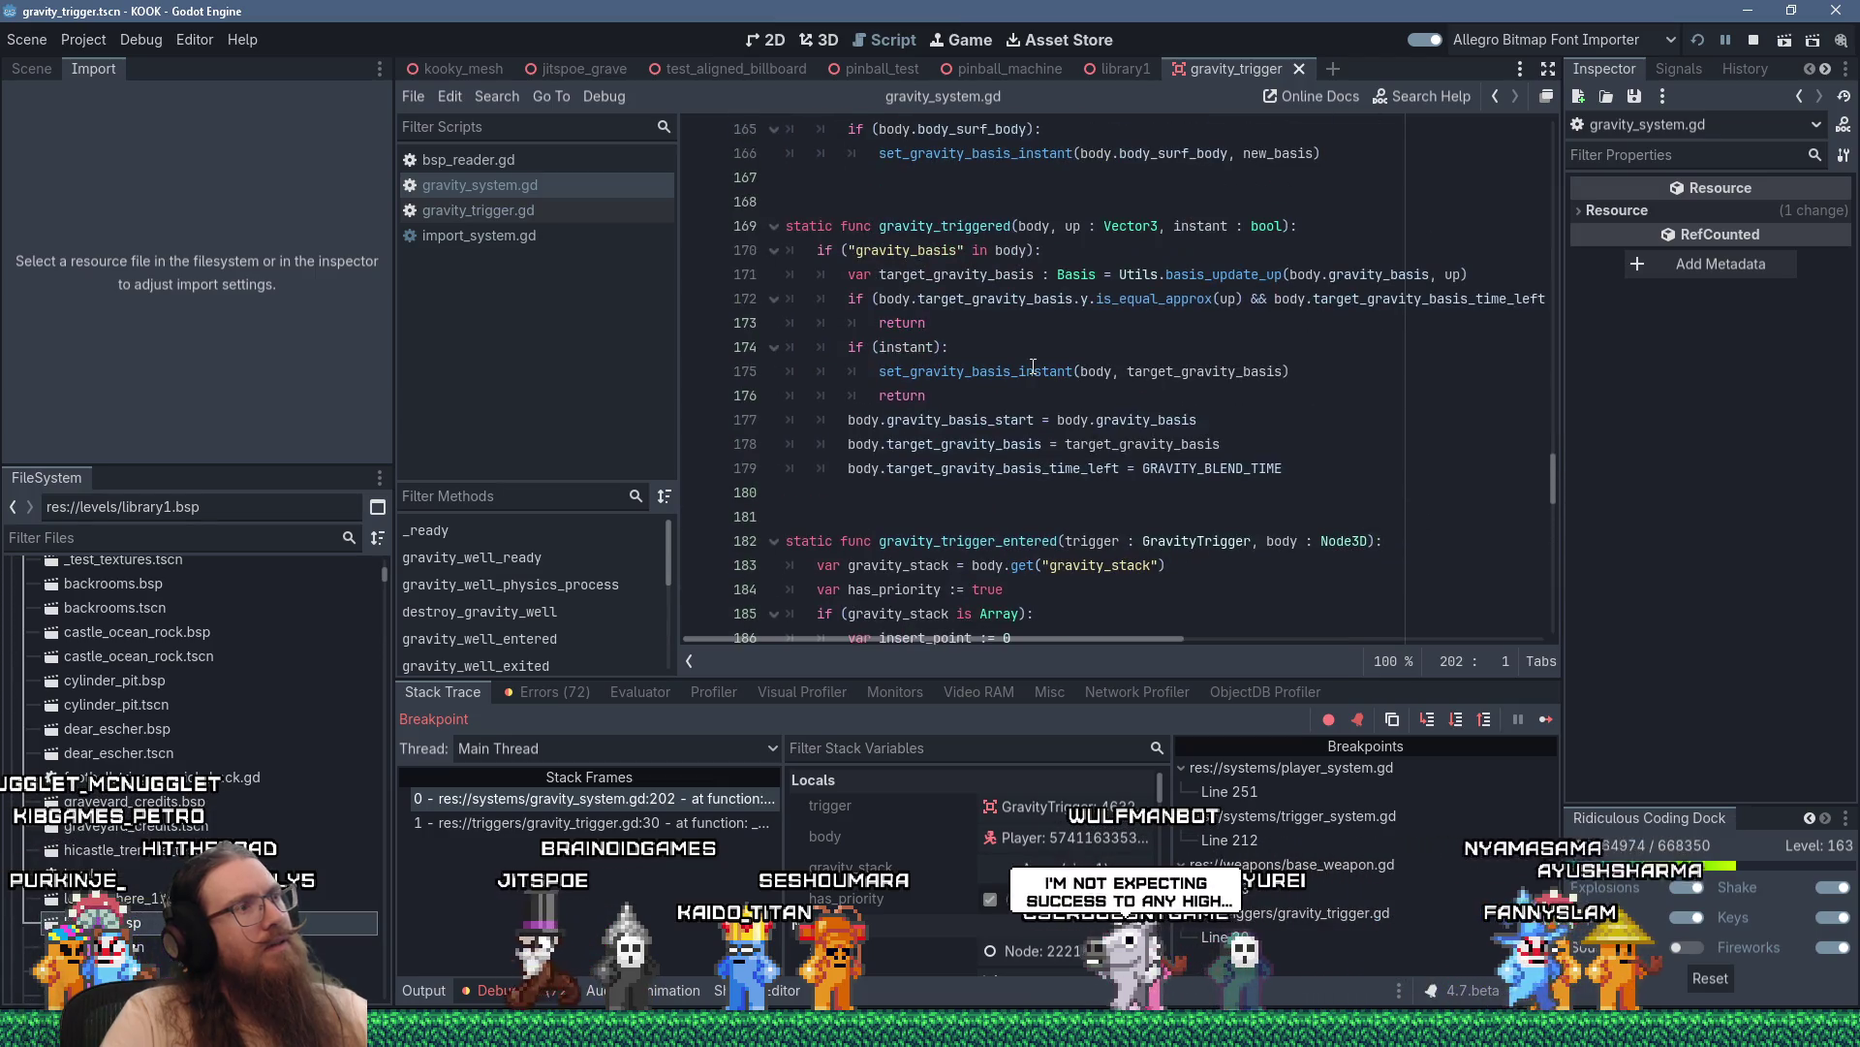
{"action": "key", "text": "F11"}
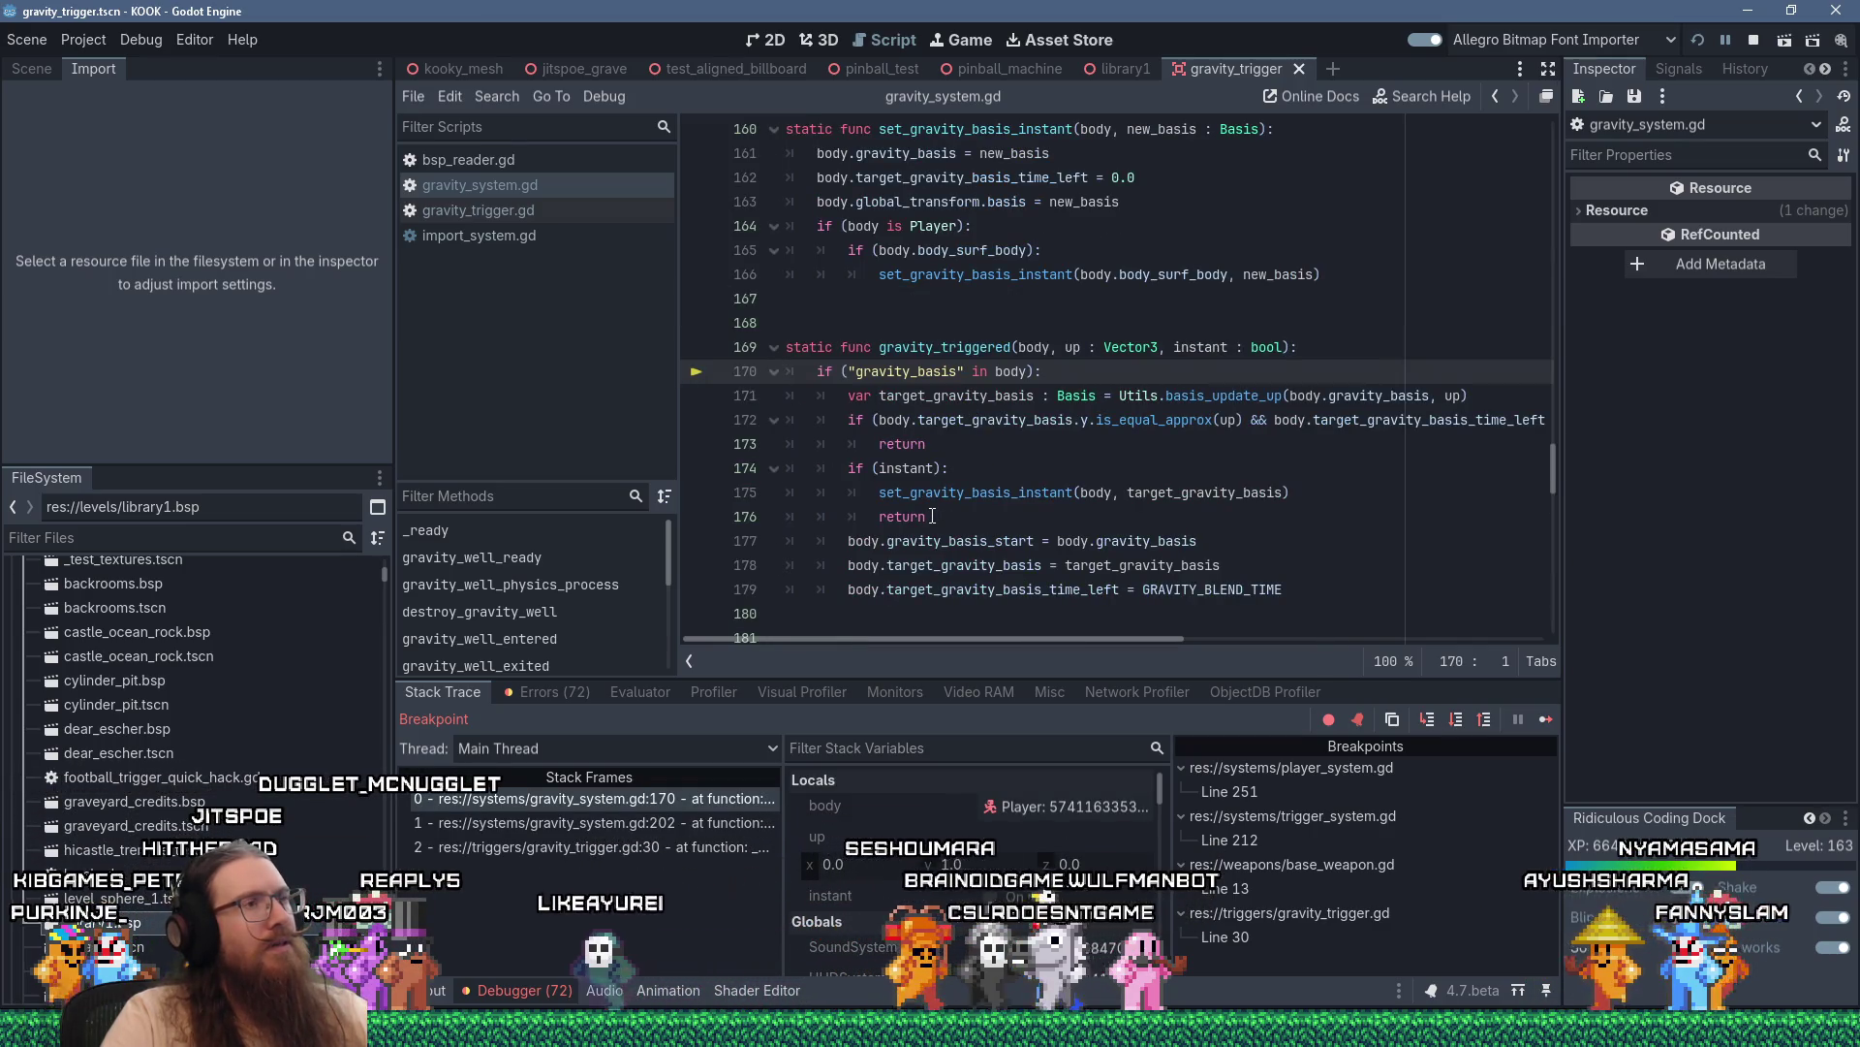
{"action": "key", "text": "F10"}
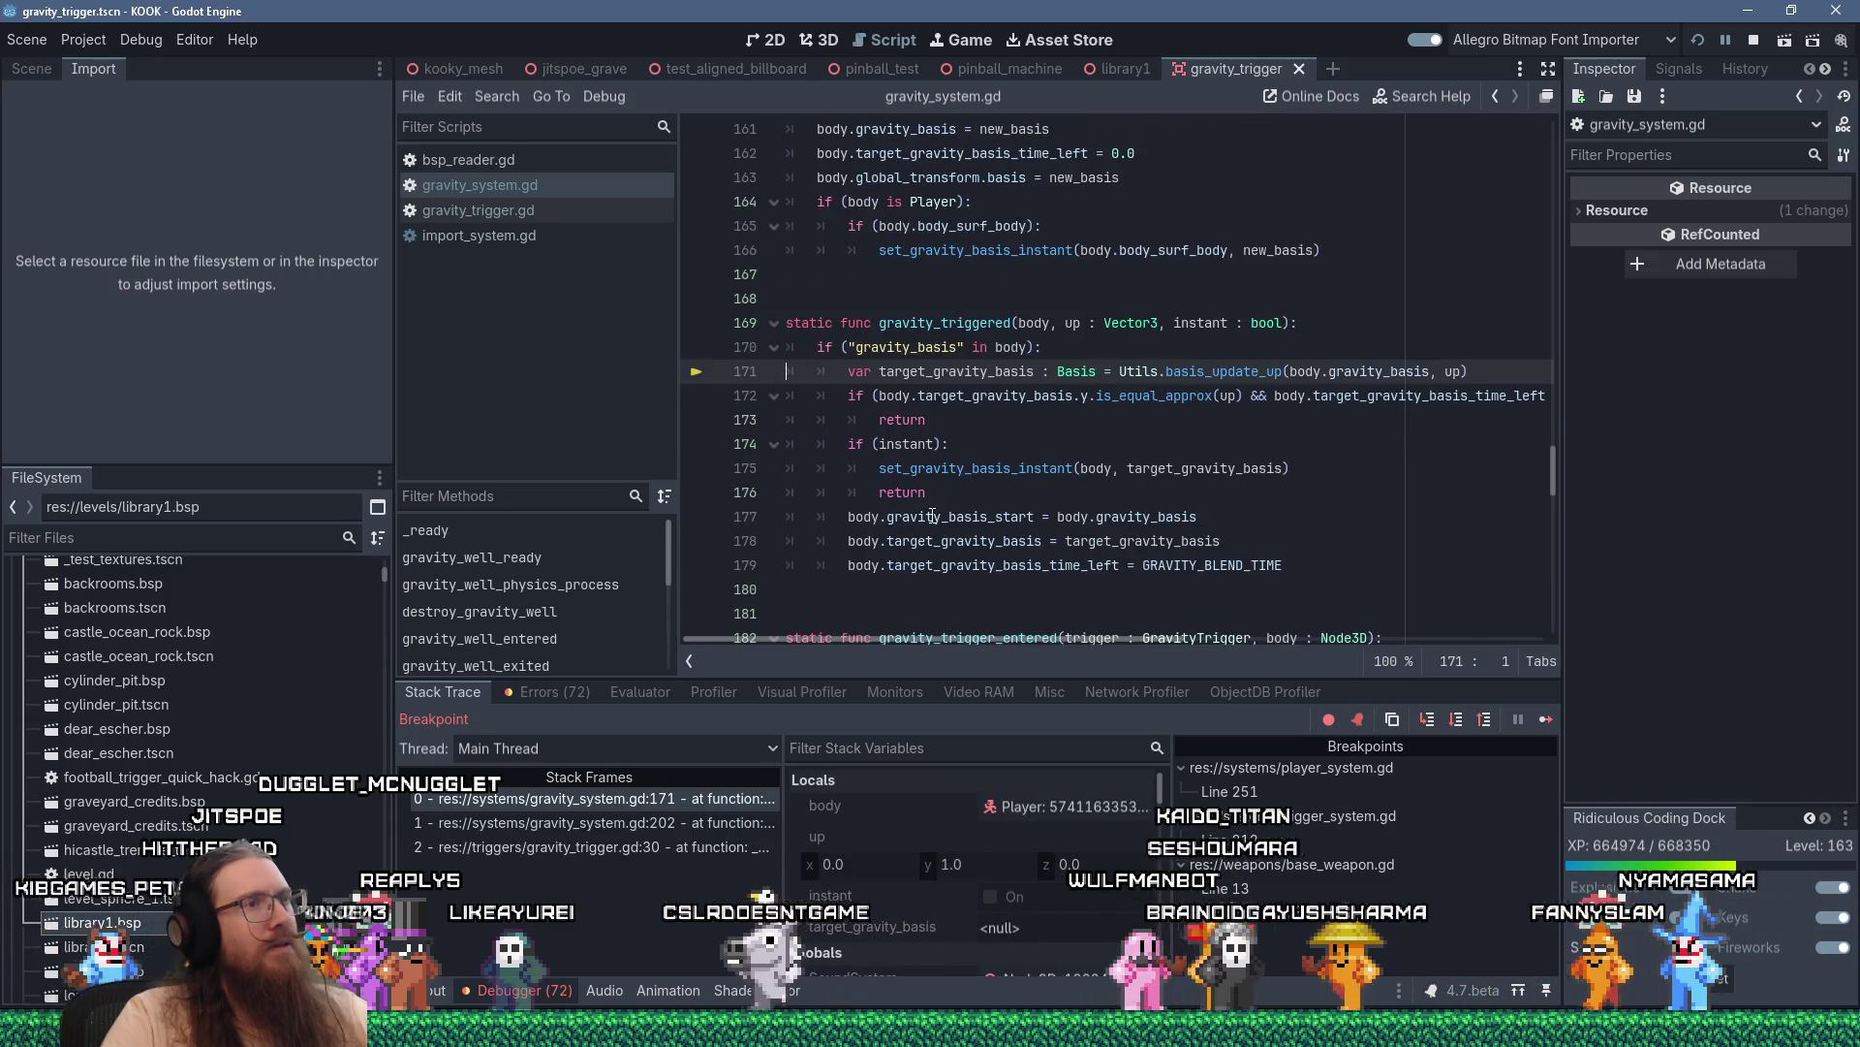
{"action": "key", "text": "F11"}
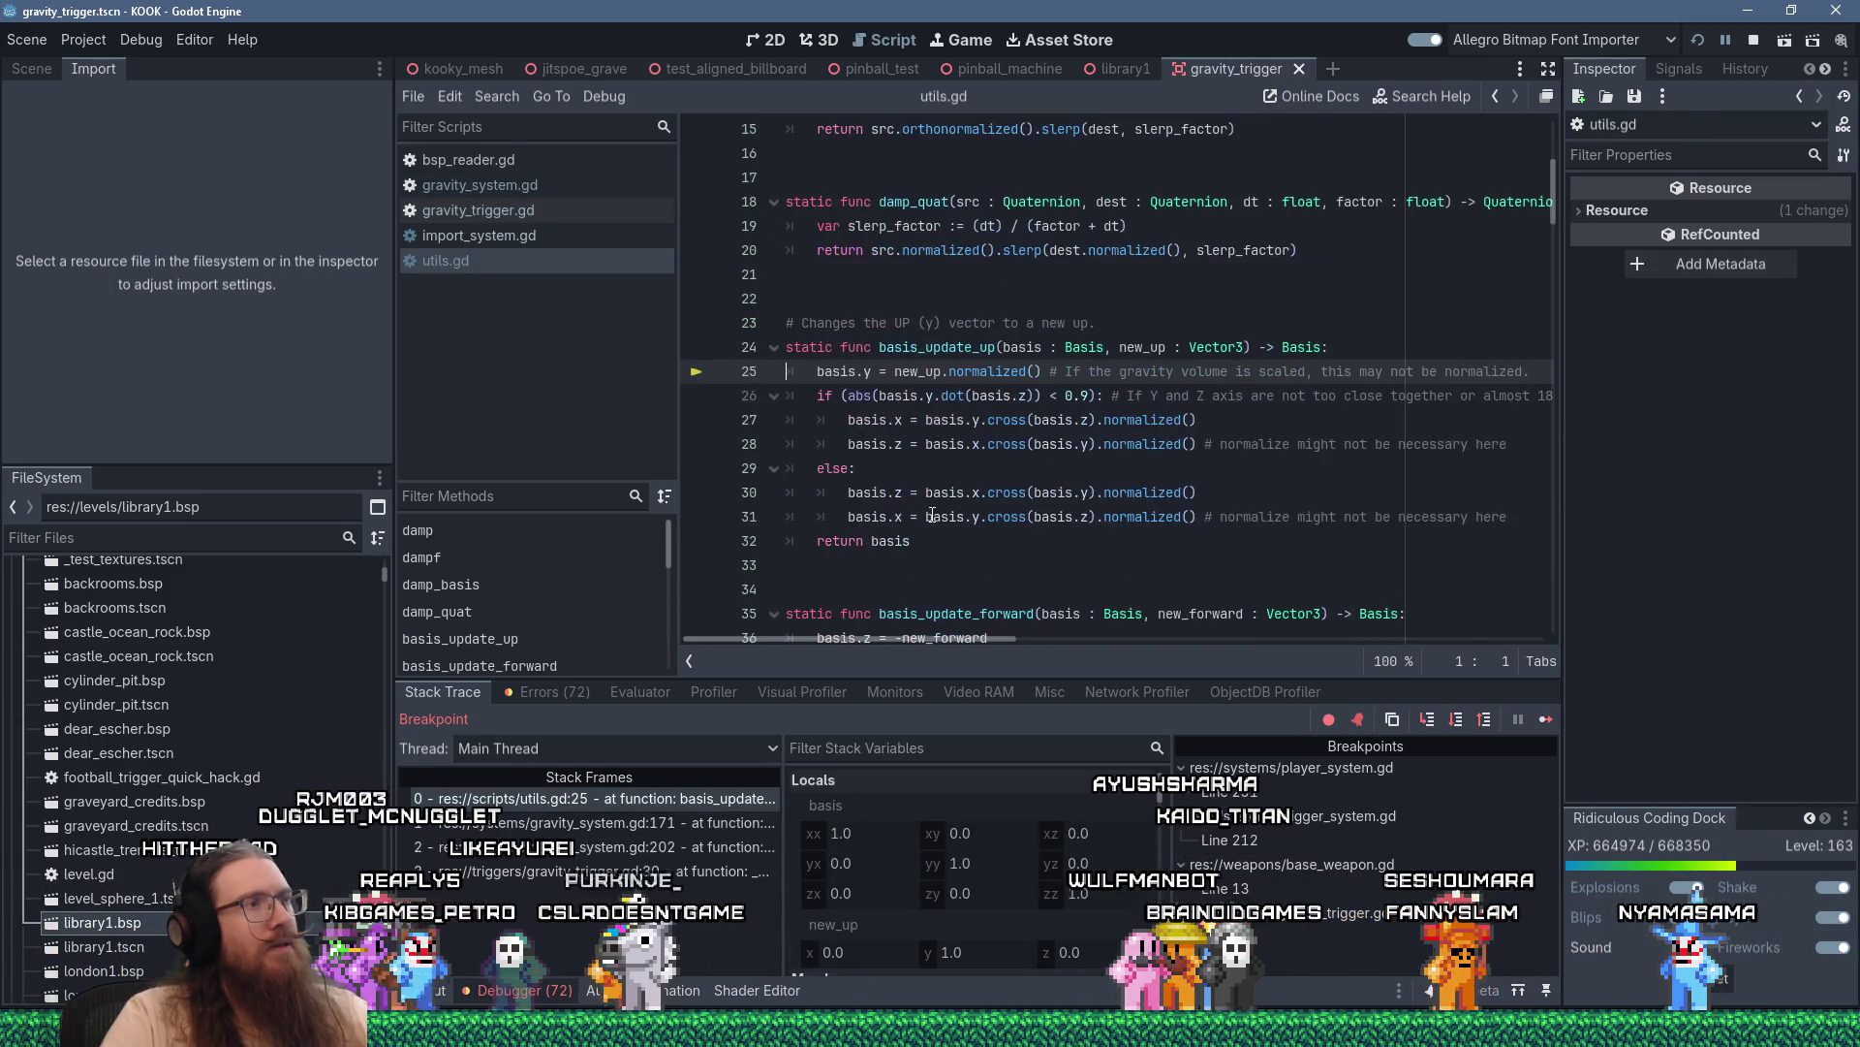
{"action": "key", "text": "shift+F11"}
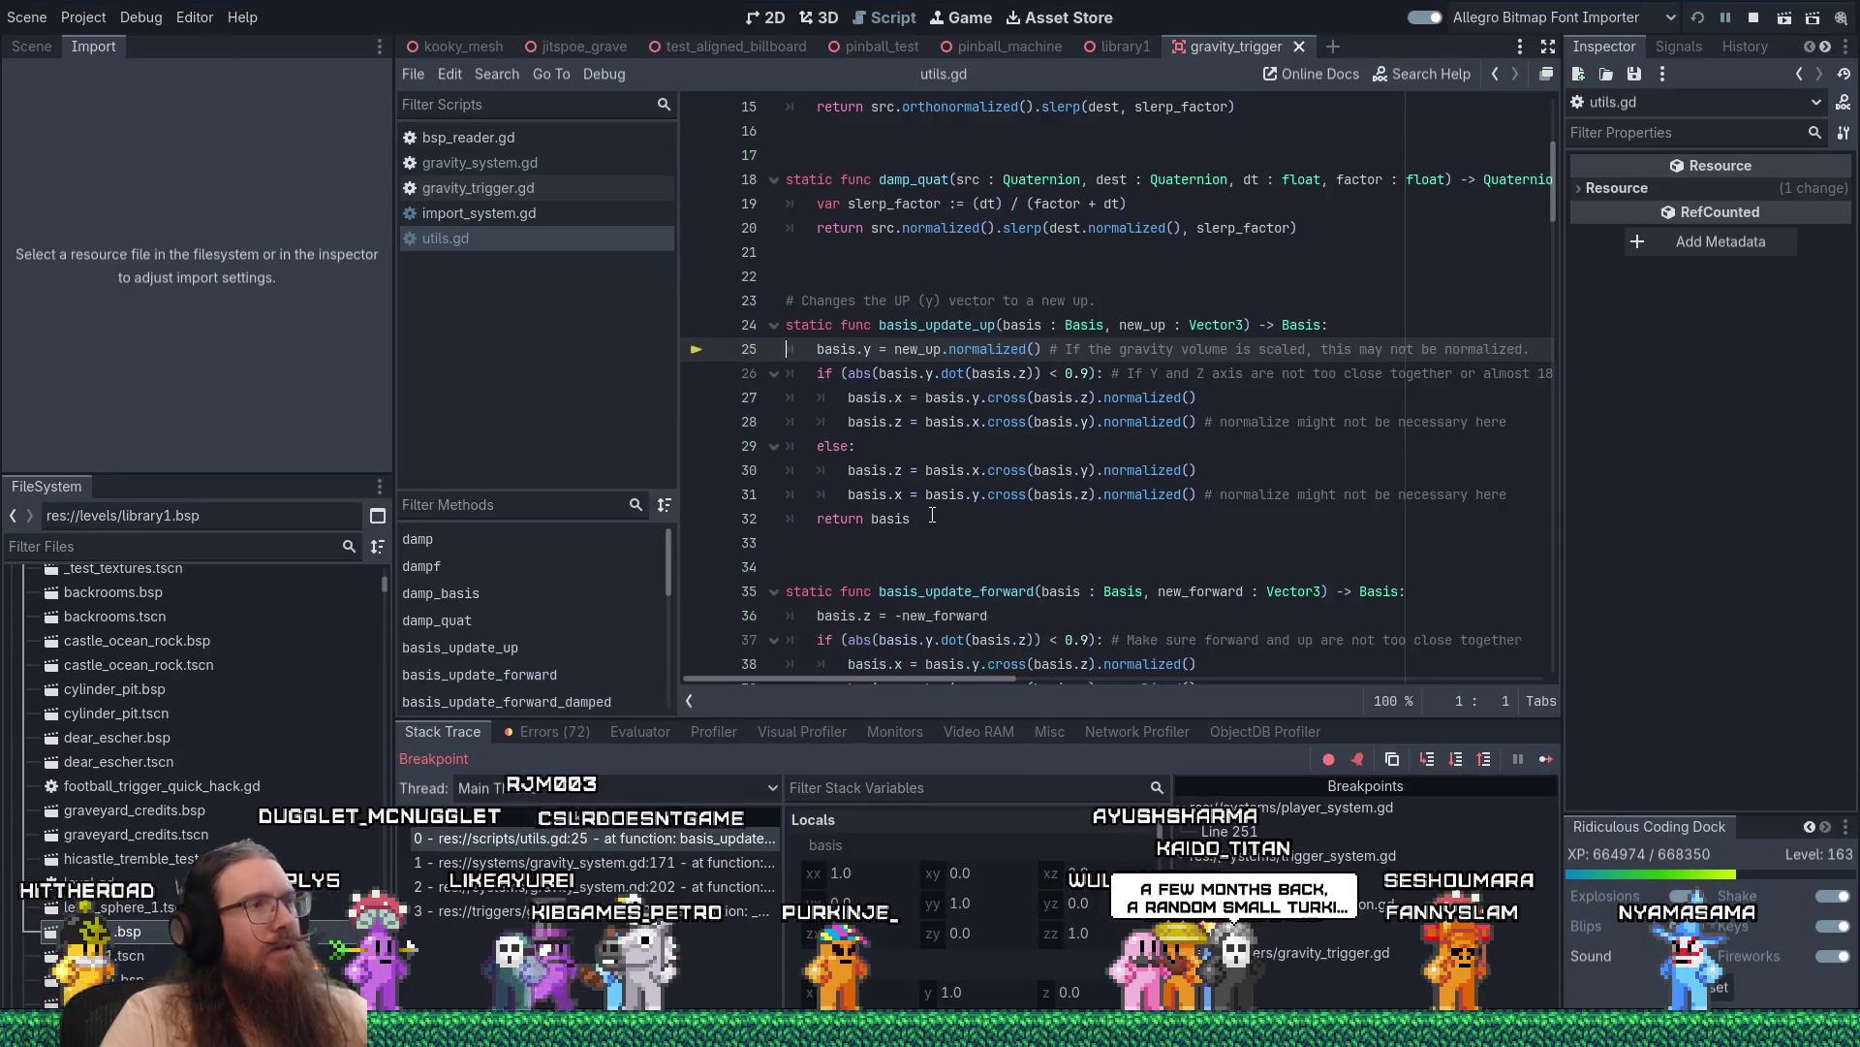
{"action": "key", "text": "shift+F11"}
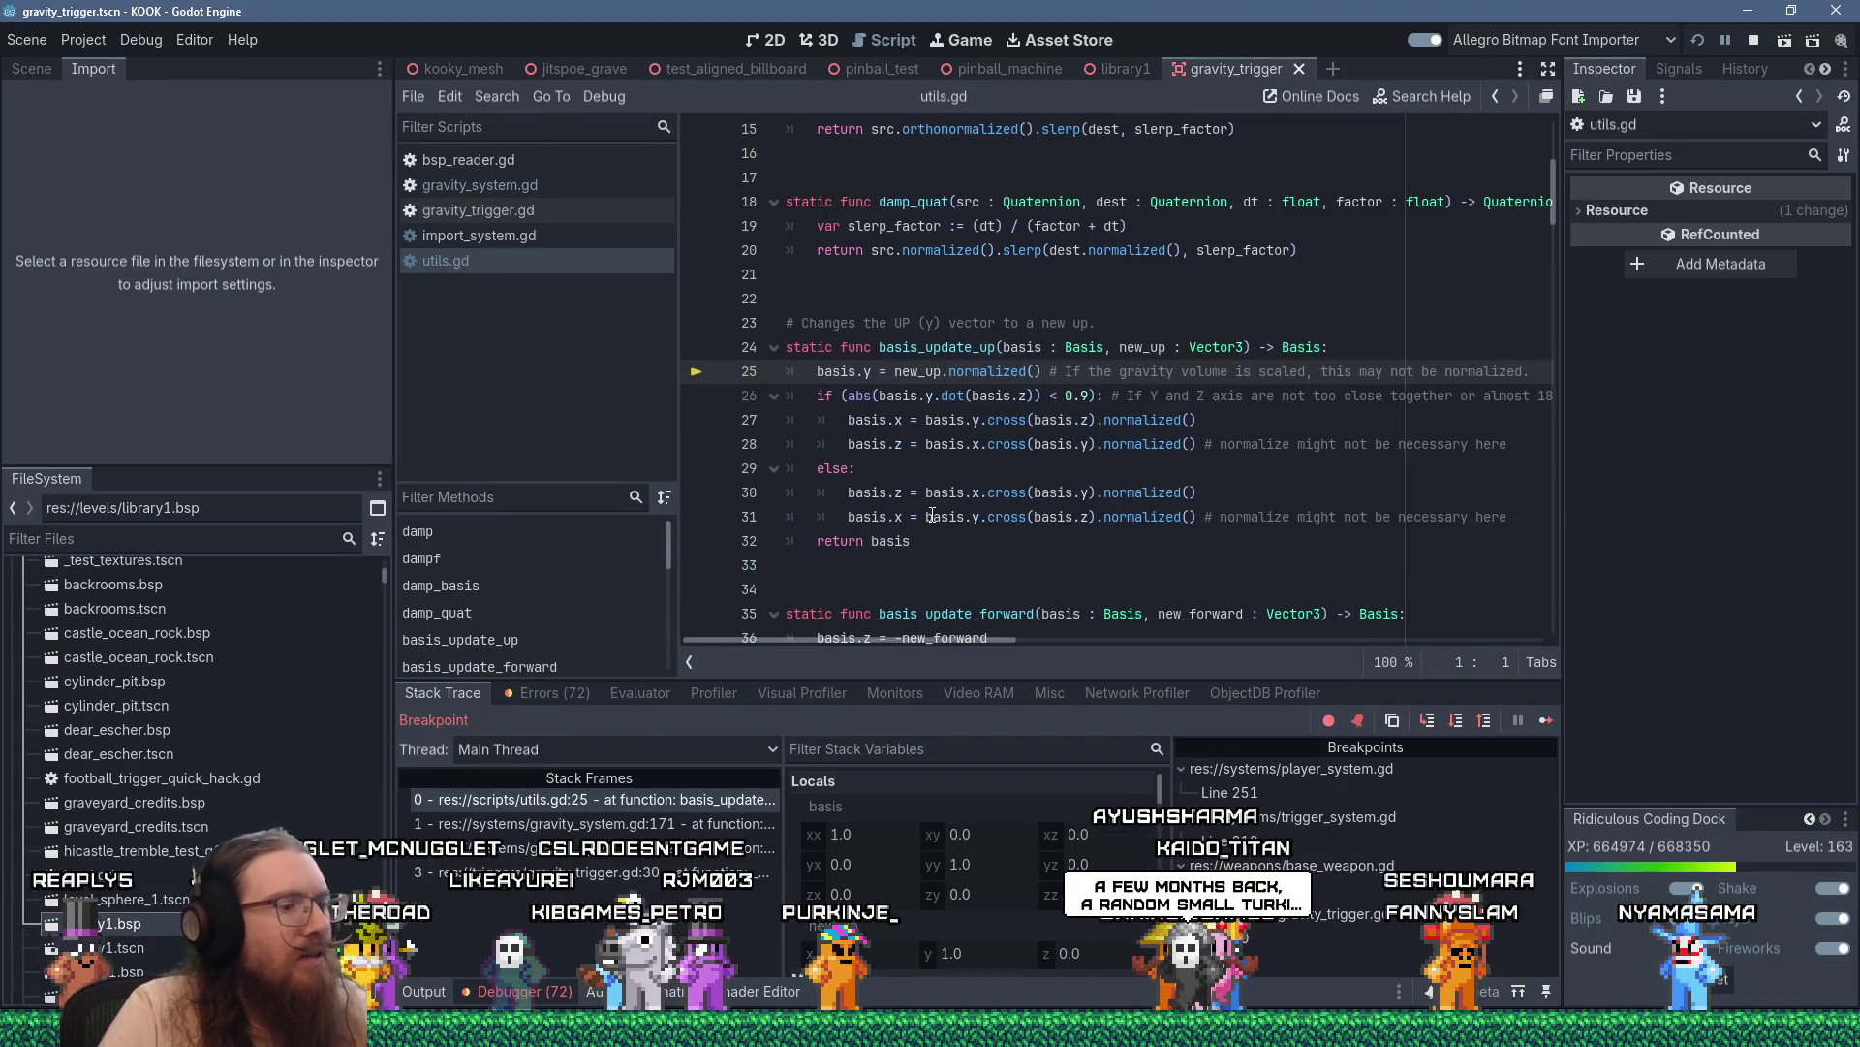
{"action": "key", "text": "F11"}
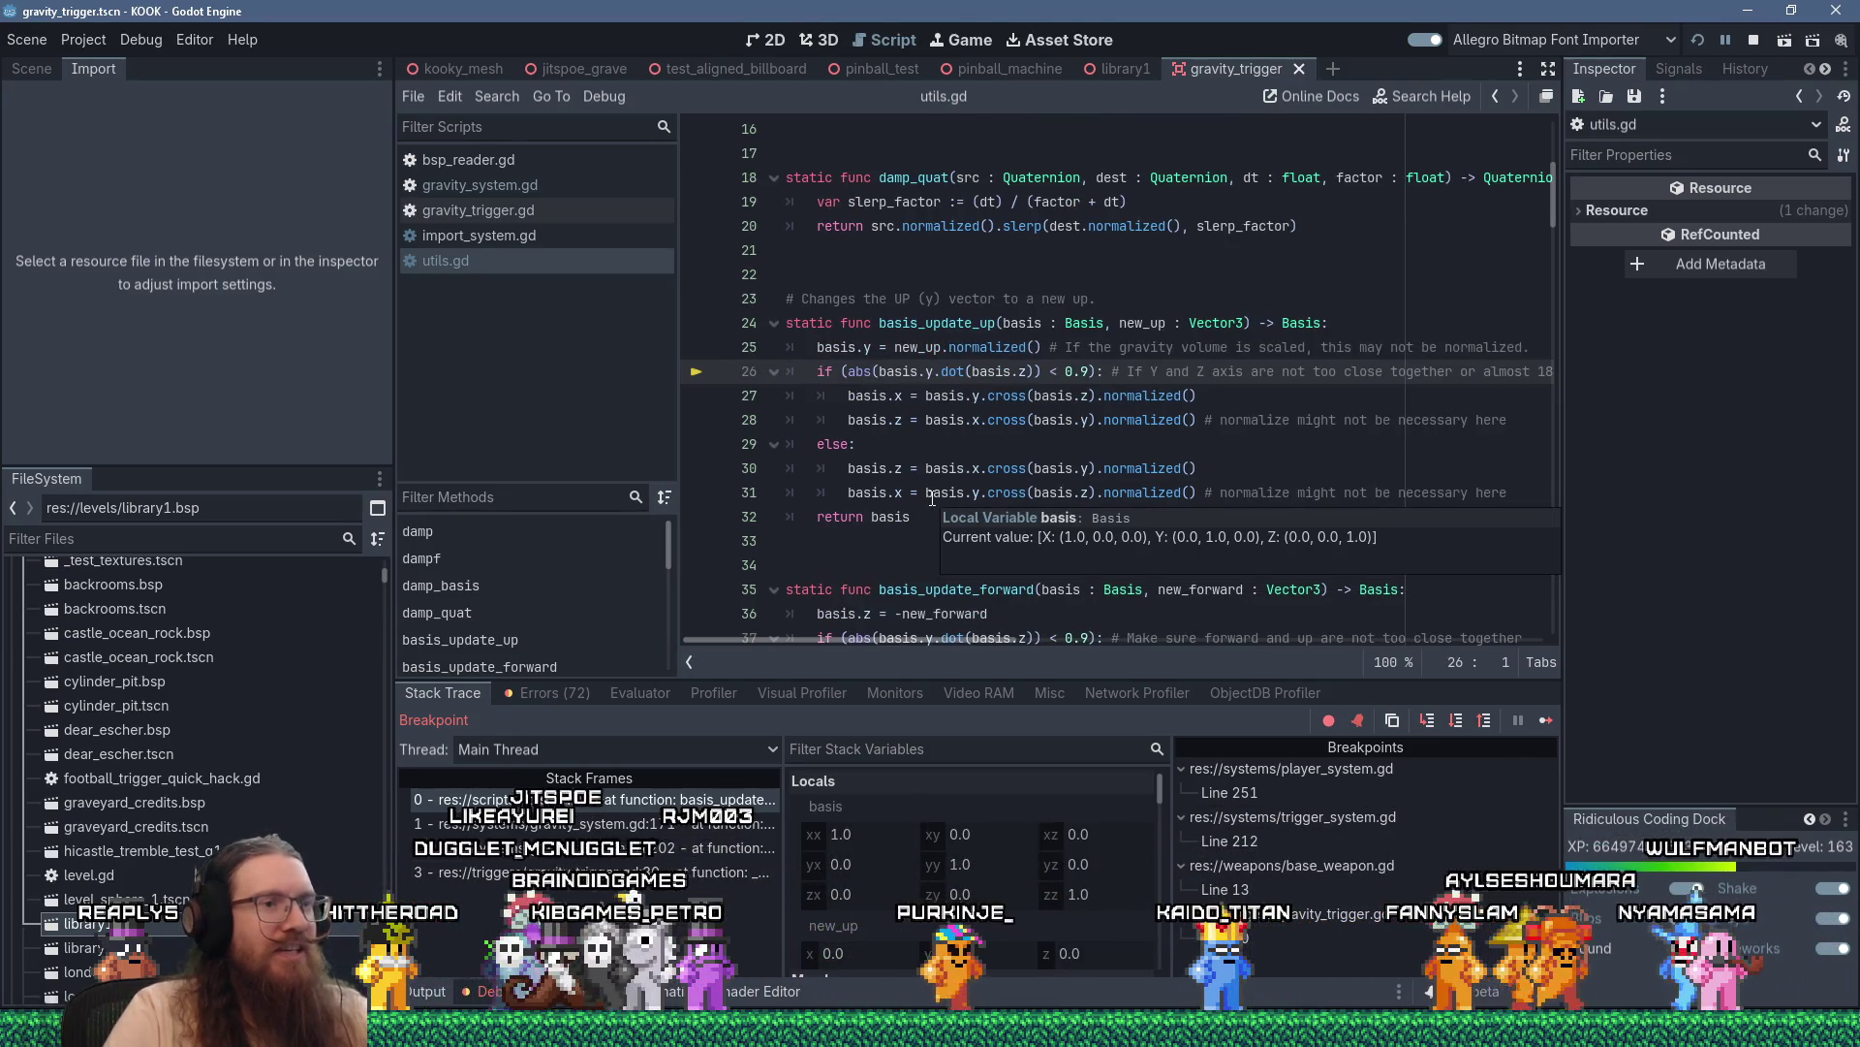
{"action": "key", "text": "shift+F11"}
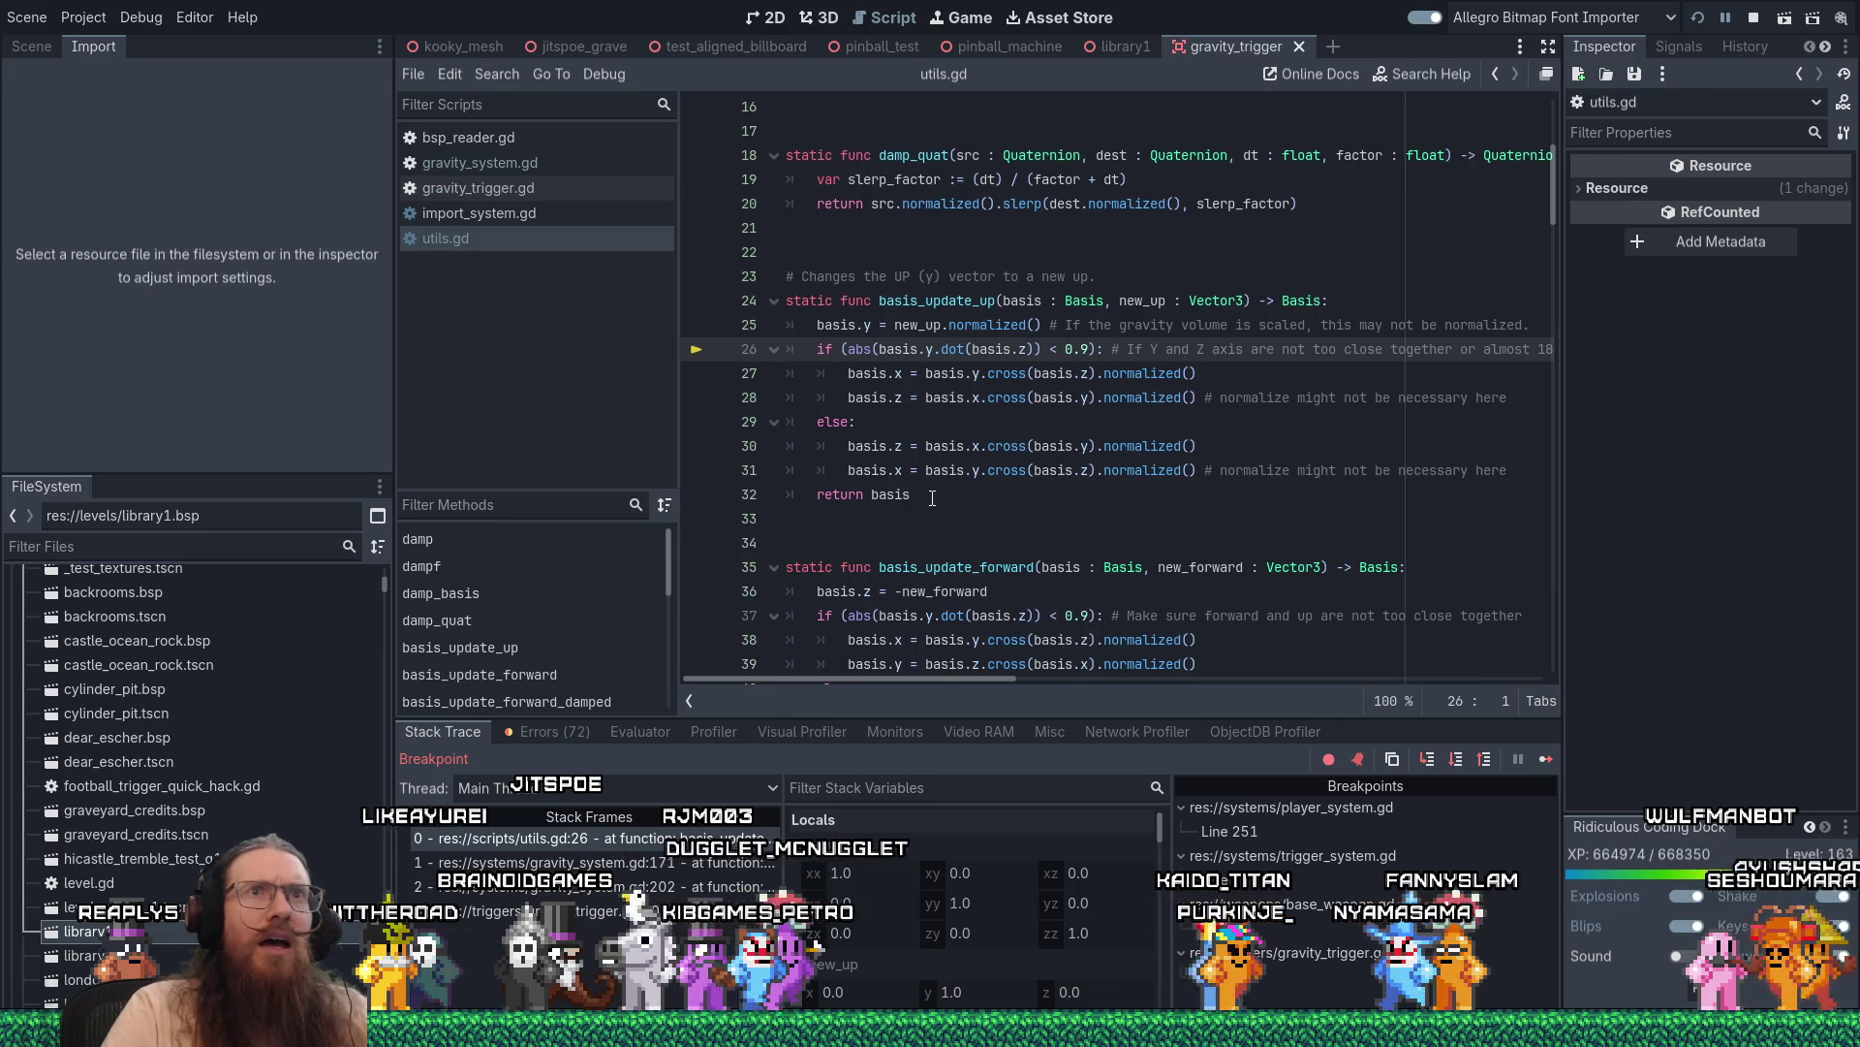
{"action": "key", "text": "shift+F11"}
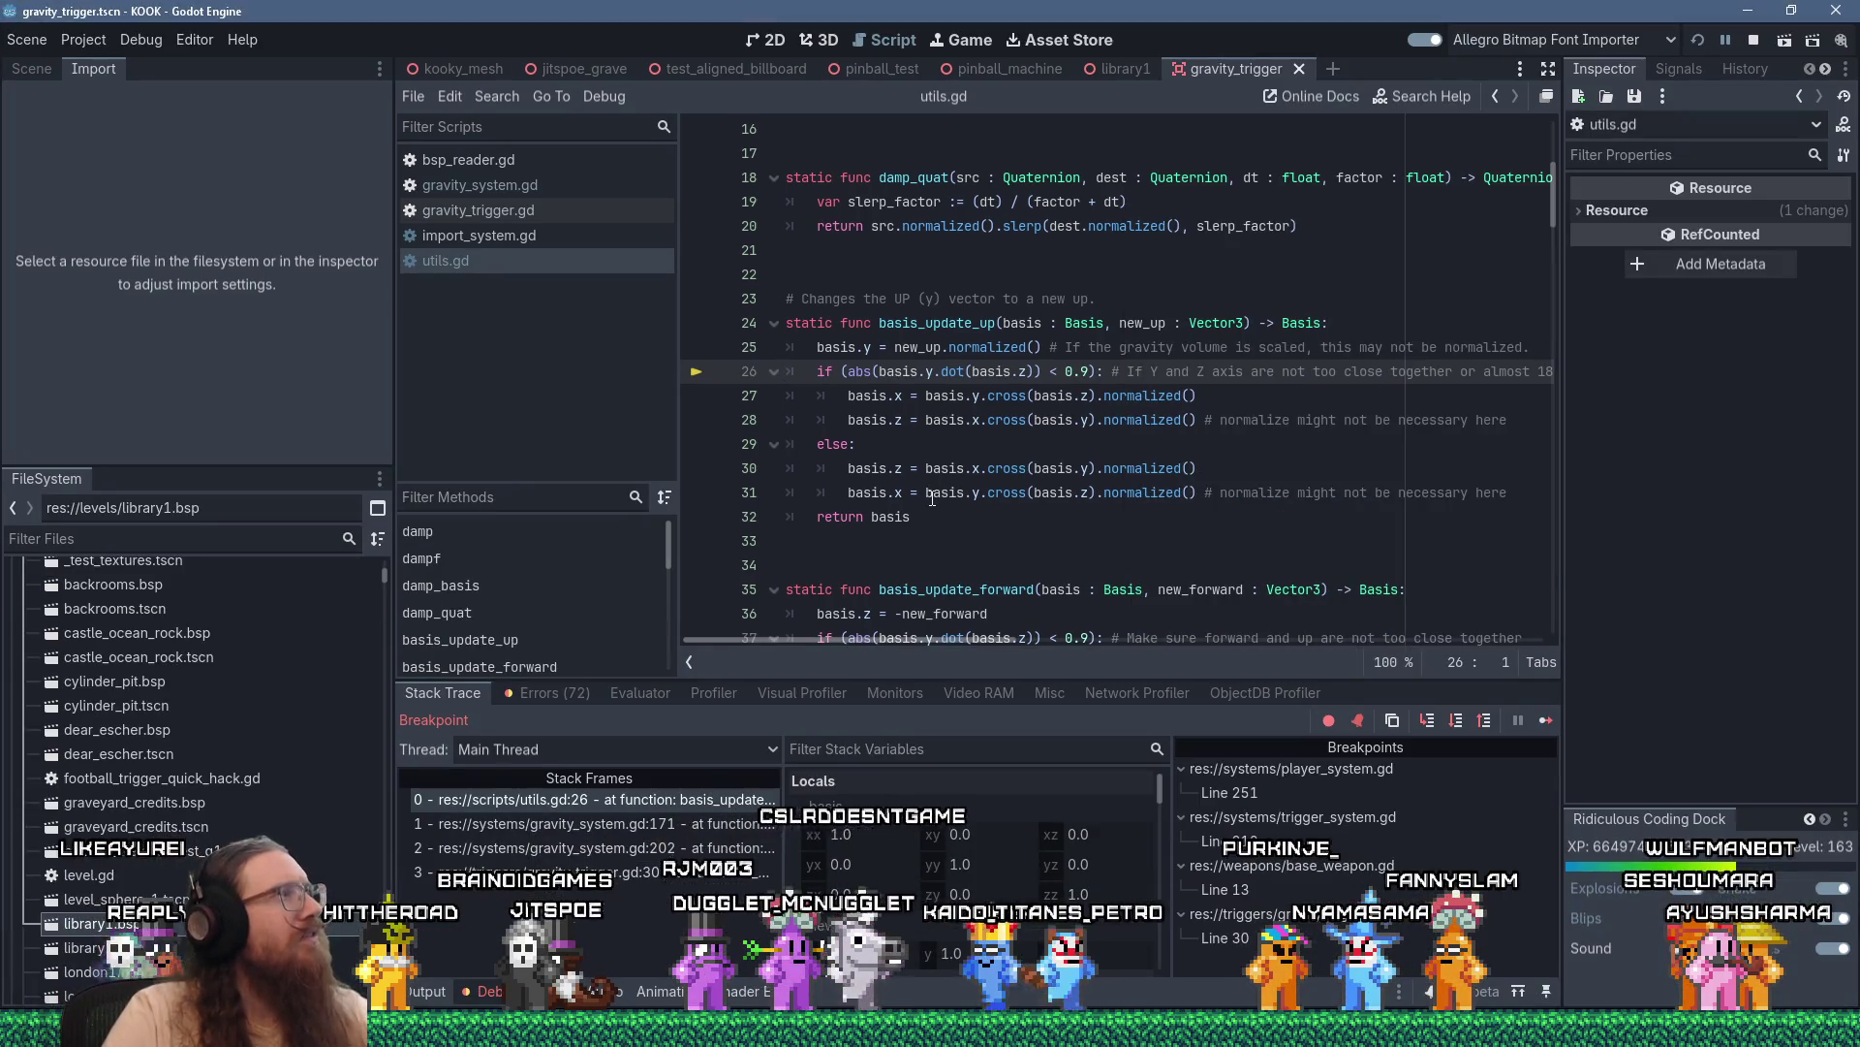
{"action": "key", "text": "shift+F11"}
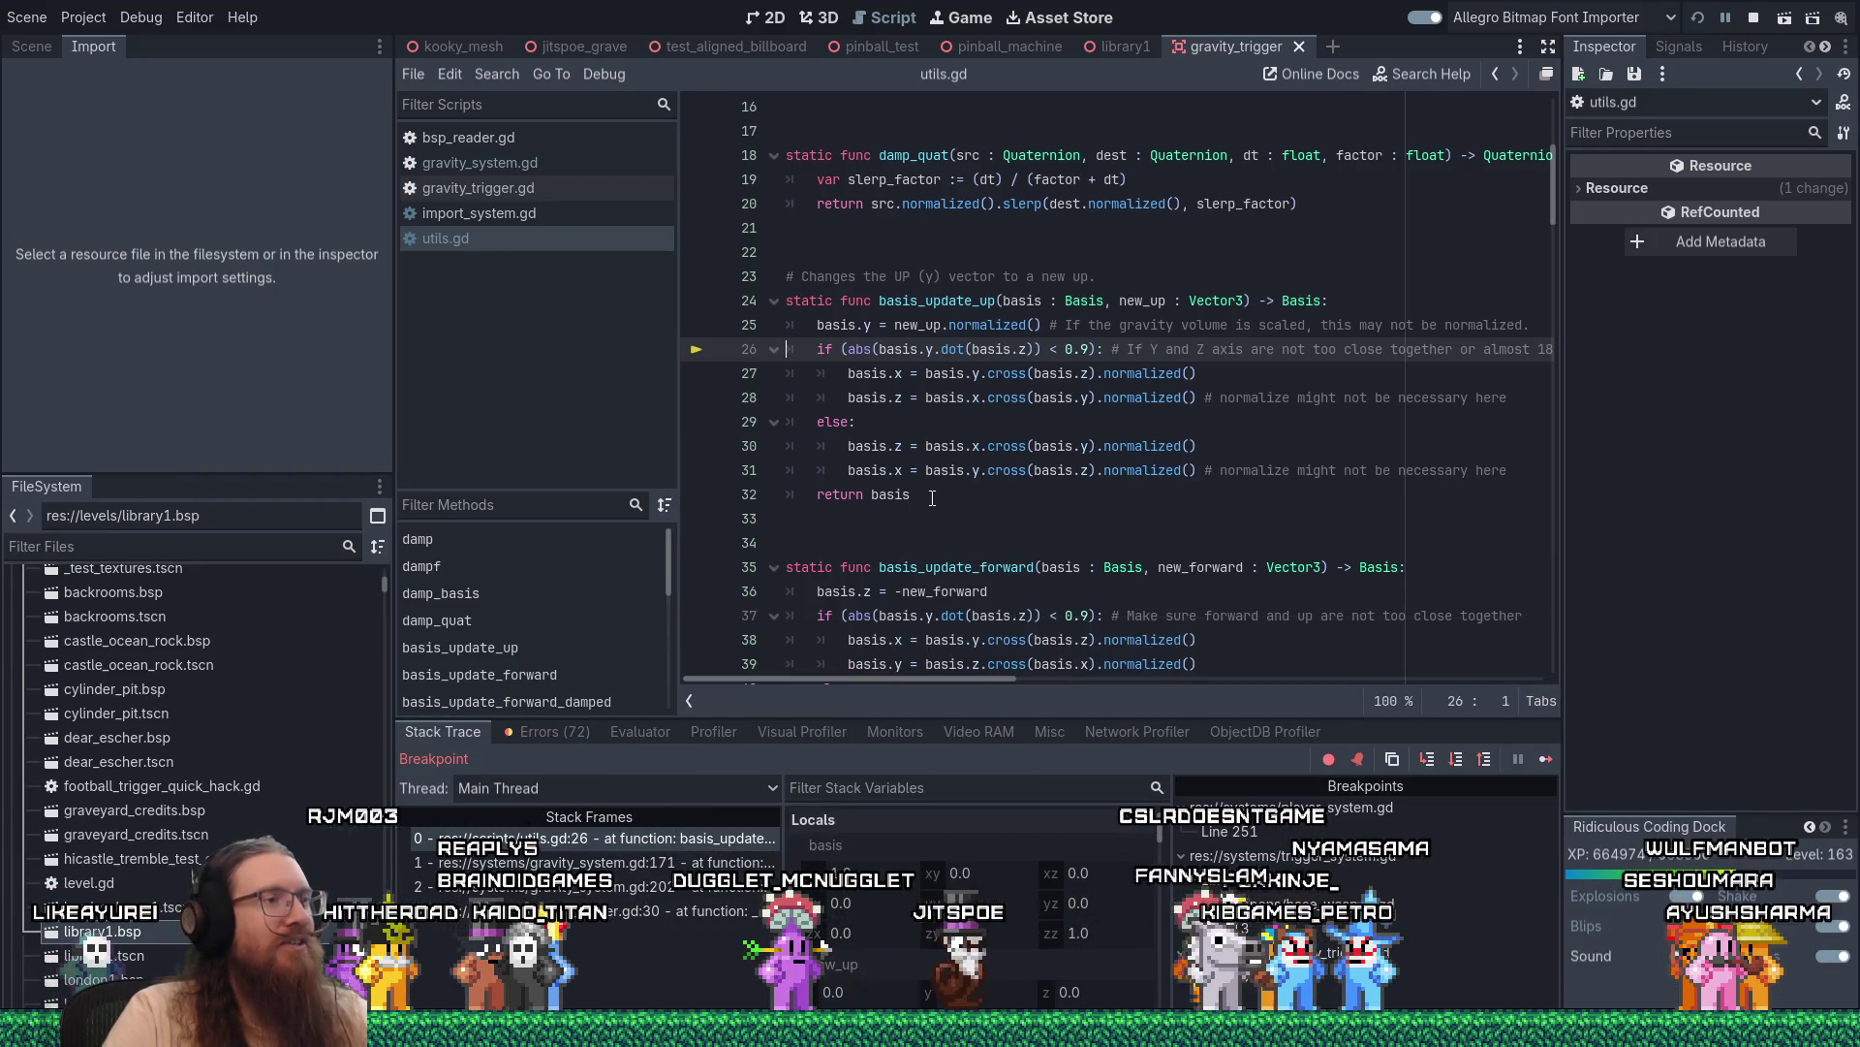
{"action": "key", "text": "shift+F11"}
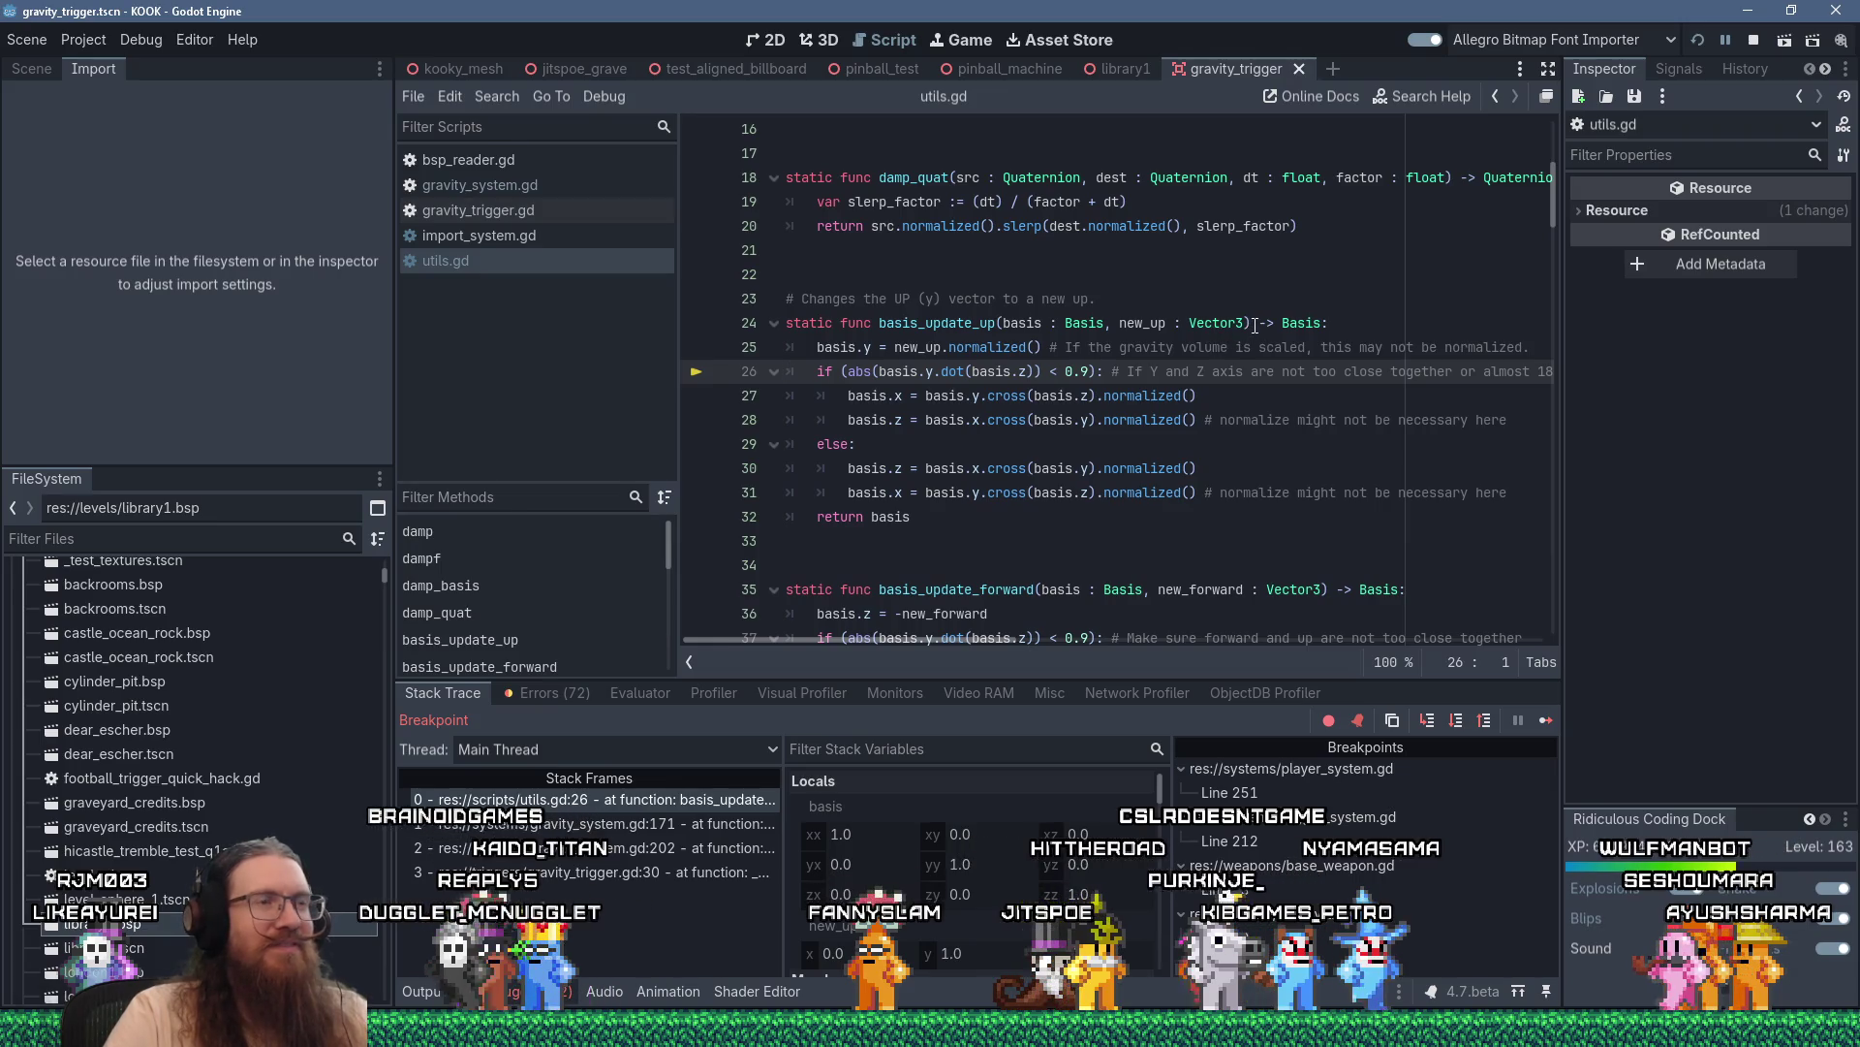
{"action": "scroll", "coordinate": [1227, 341], "scroll_direction": "down", "scroll_amount": 1}
{"action": "left_click", "coordinate": [1198, 329]}
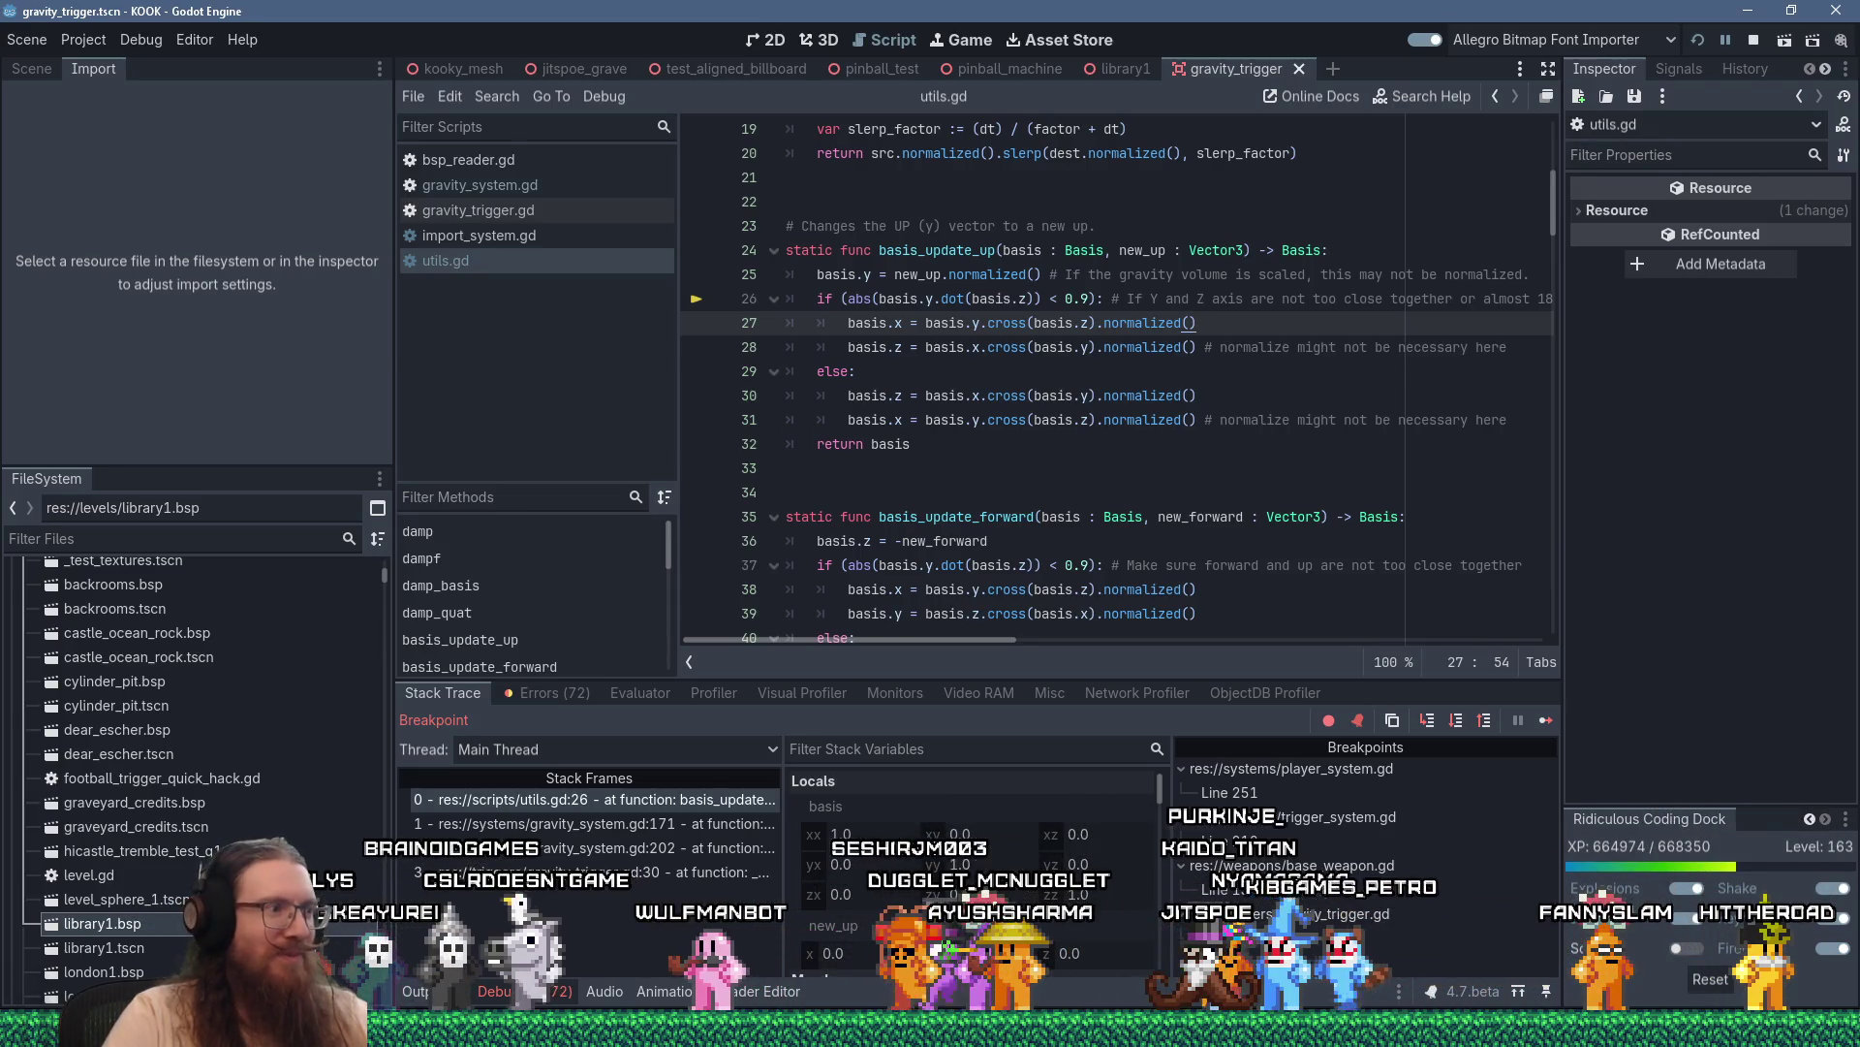
Step over once from line 26 to line 27 inside basis_update_up's if branch
{"action": "scroll", "coordinate": [1114, 465], "scroll_direction": "up", "scroll_amount": 2}
{"action": "scroll", "coordinate": [1047, 388], "scroll_direction": "down", "scroll_amount": 2}
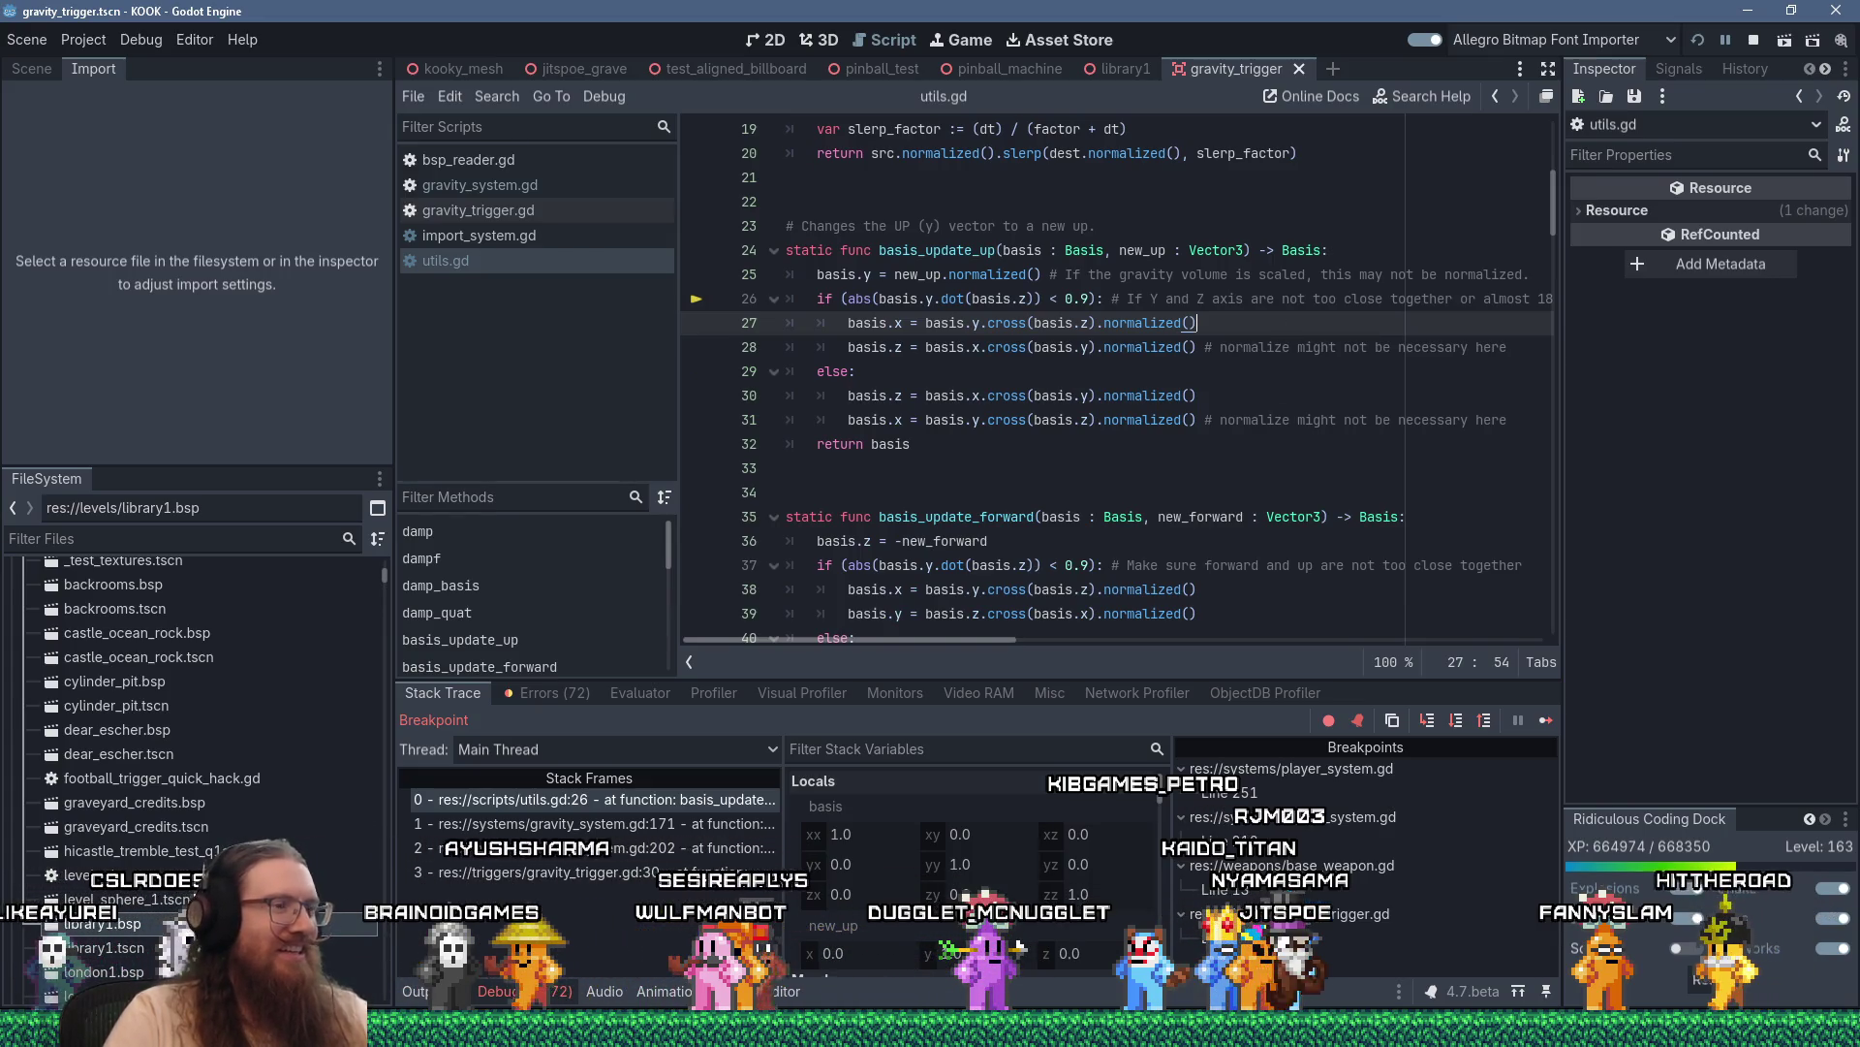
{"action": "key", "text": "F10"}
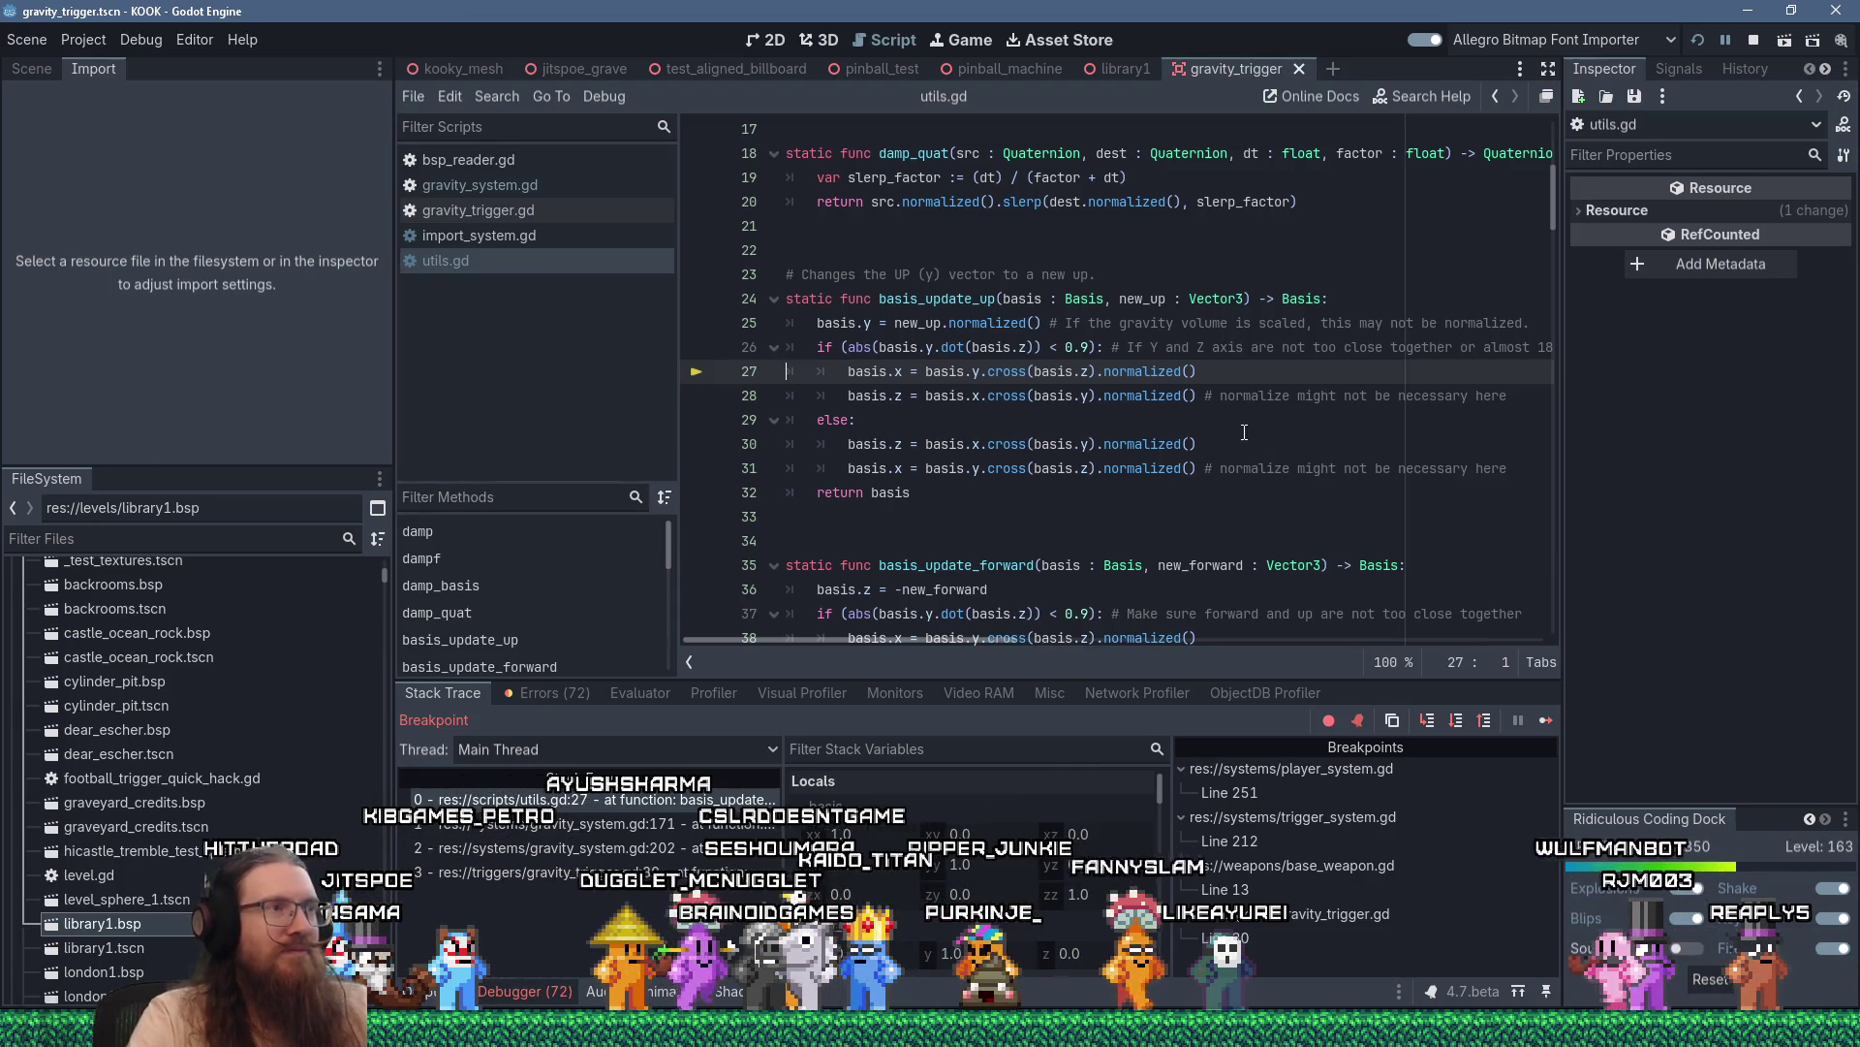
Step past basis_update_up's return and gravity_triggered's early return until paused at spawn_system.gd line 21
{"action": "left_click", "coordinate": [1203, 347]}
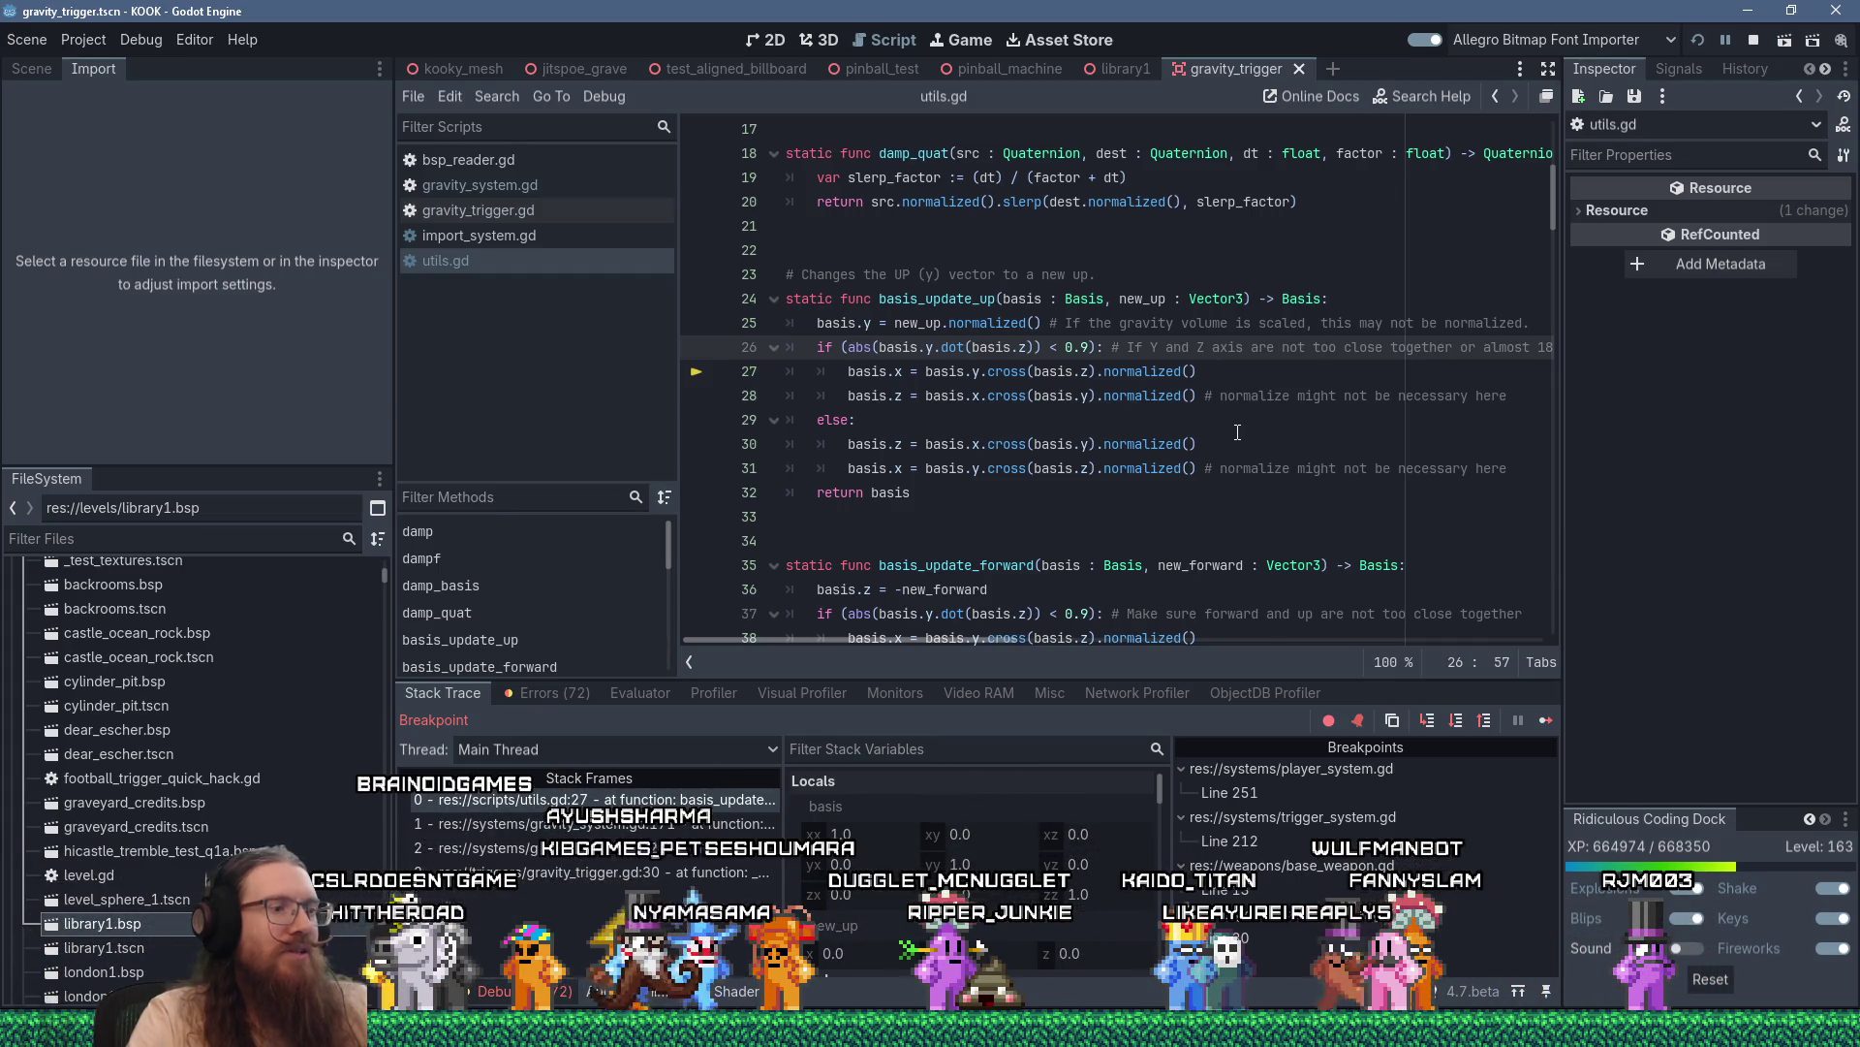
{"action": "key", "text": "F10"}
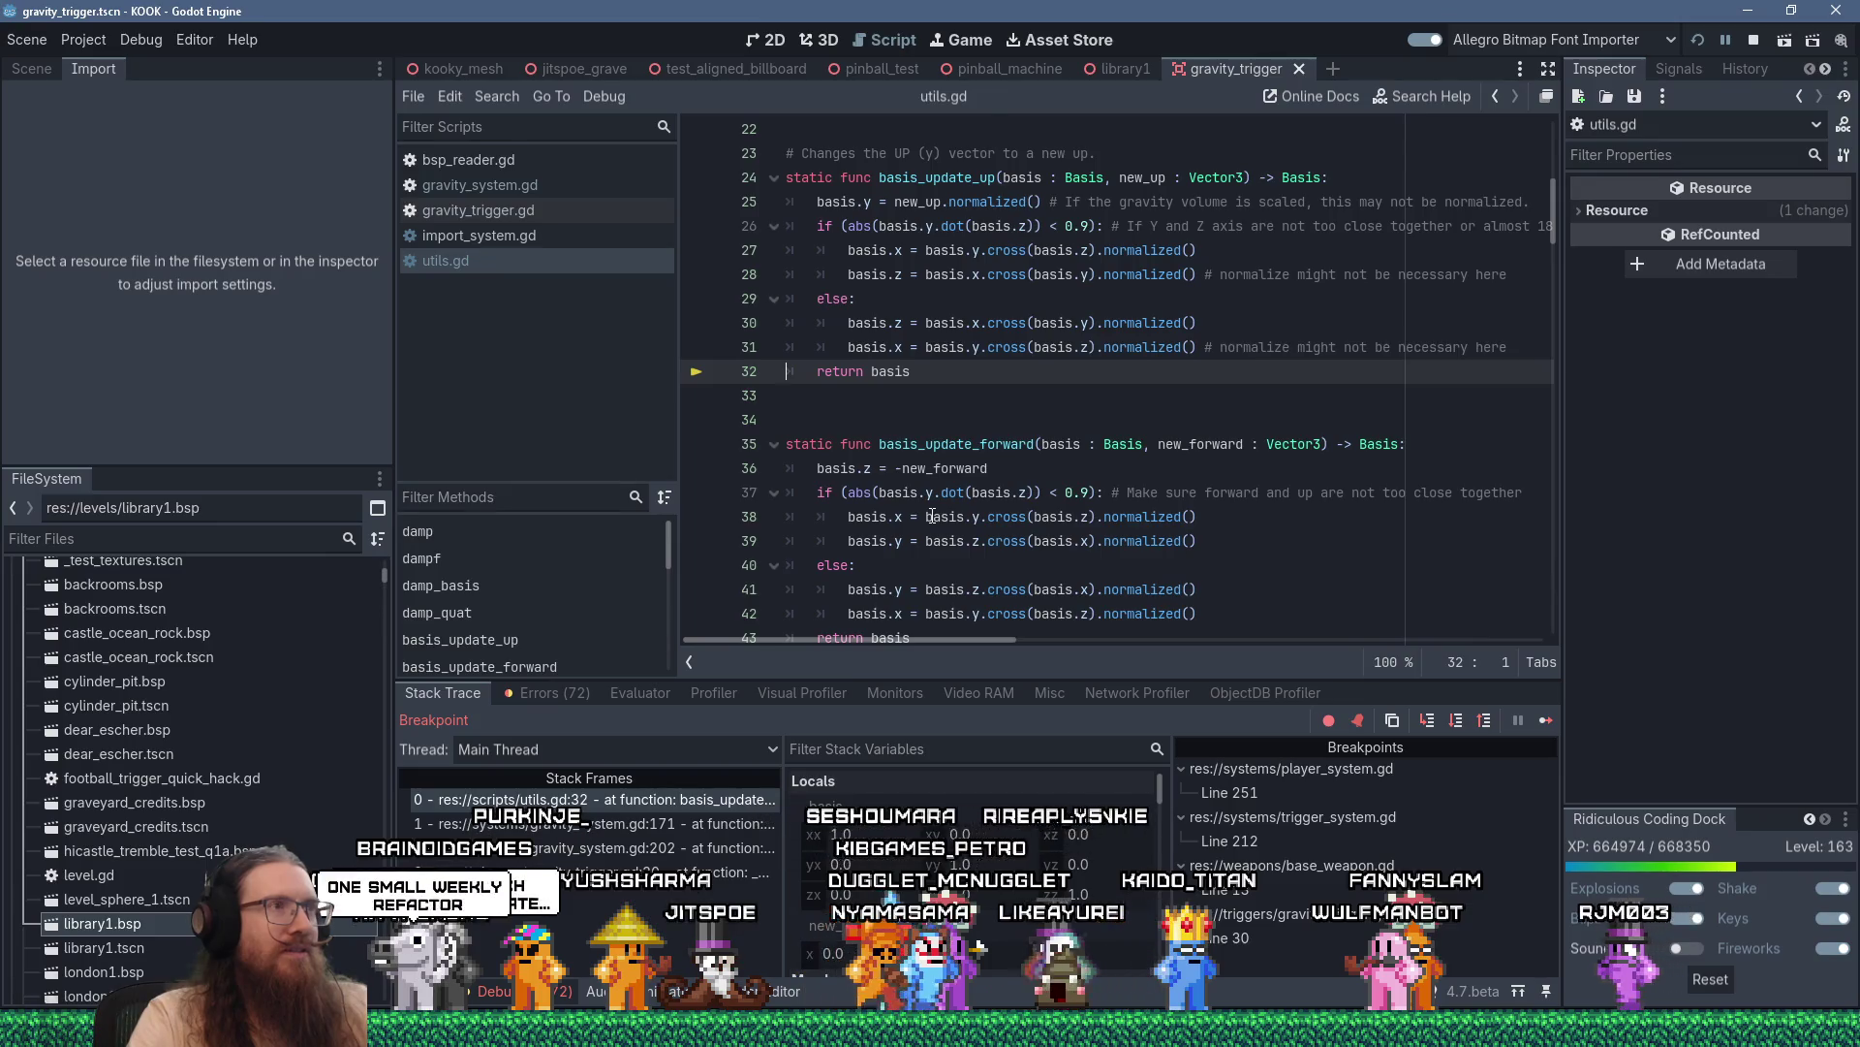
{"action": "key", "text": "F10"}
{"action": "key", "text": "F10"}
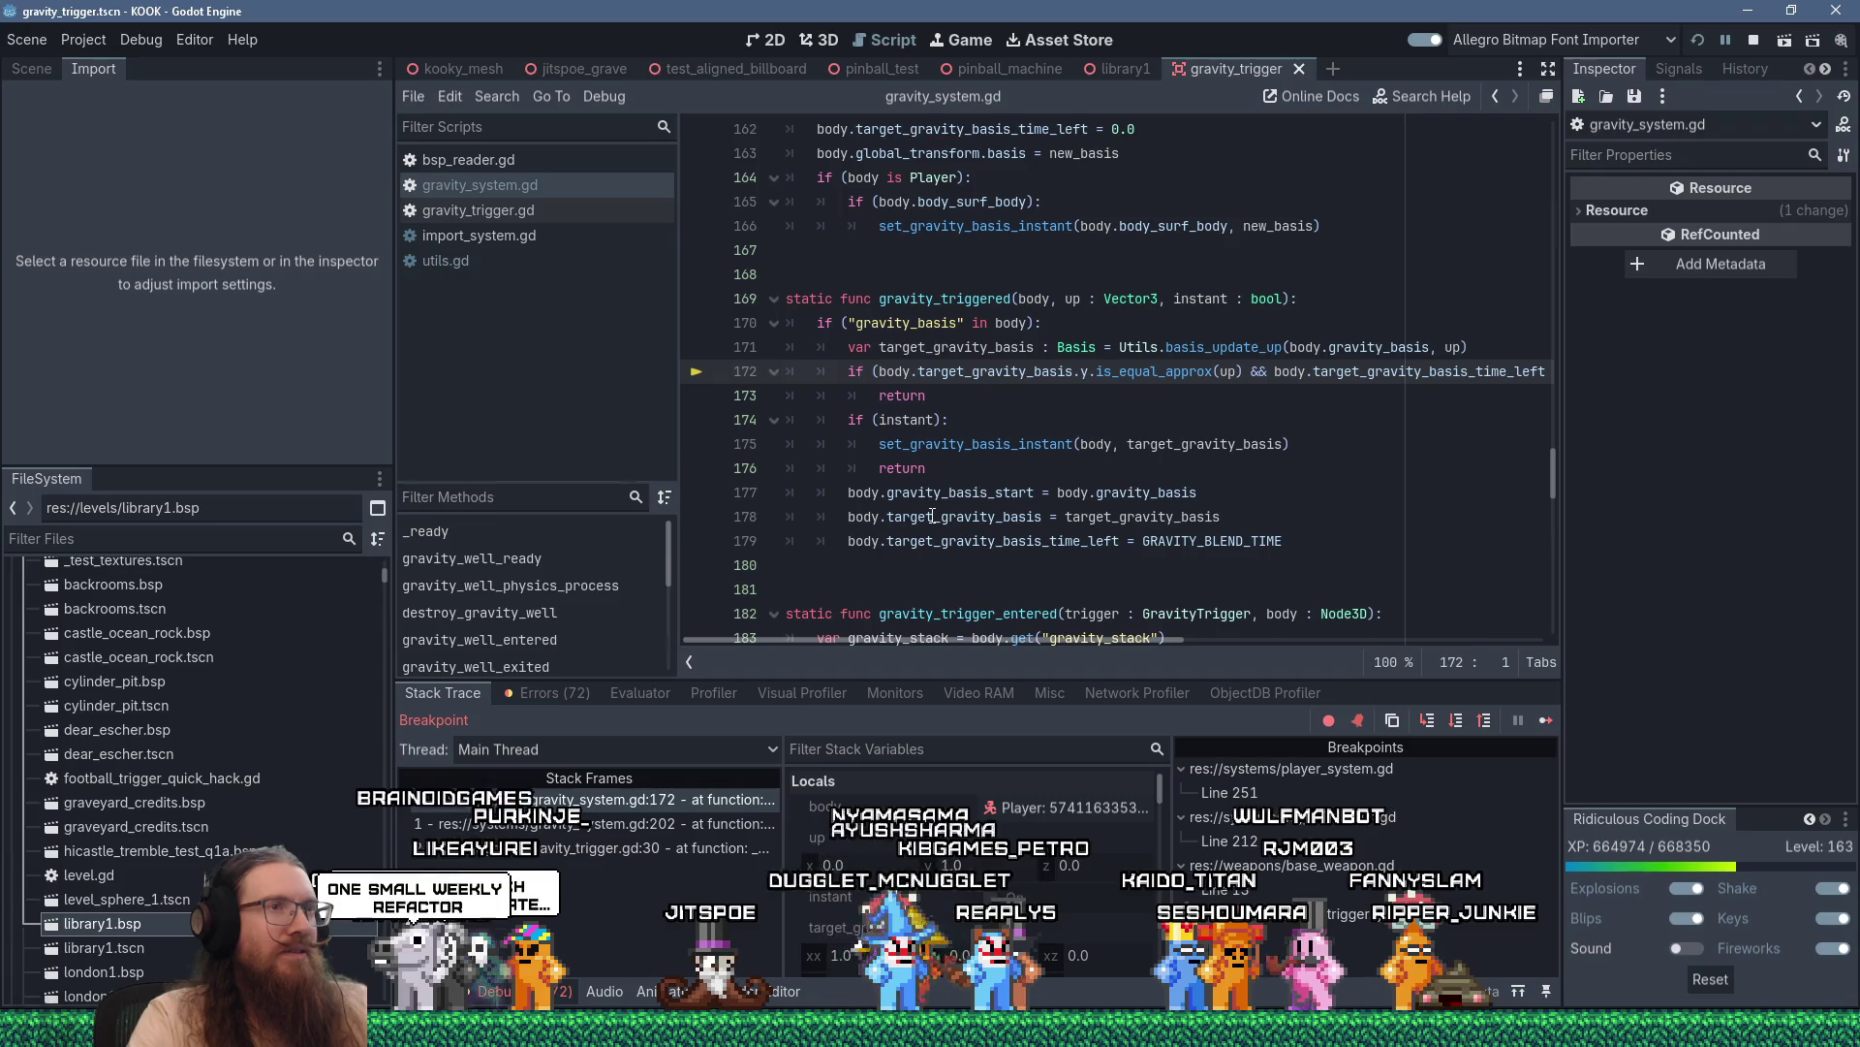
{"action": "key", "text": "F10"}
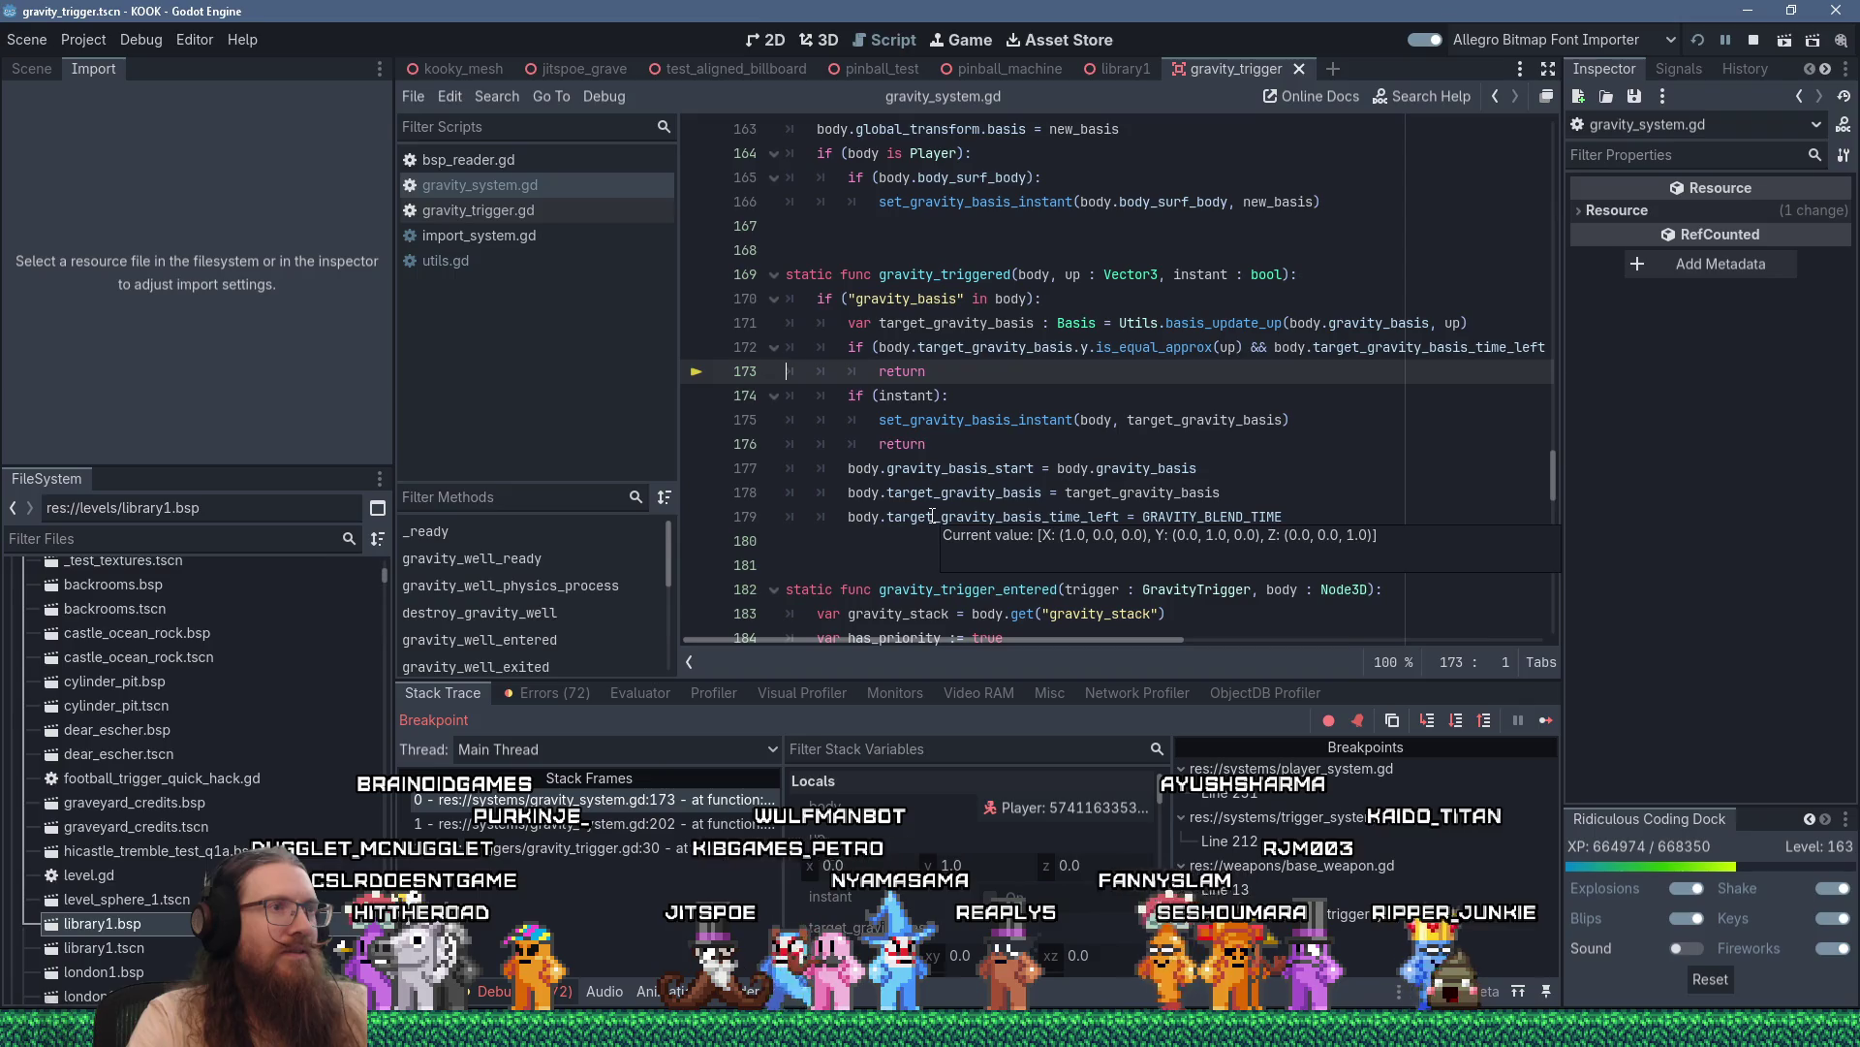
{"action": "key", "text": "F10"}
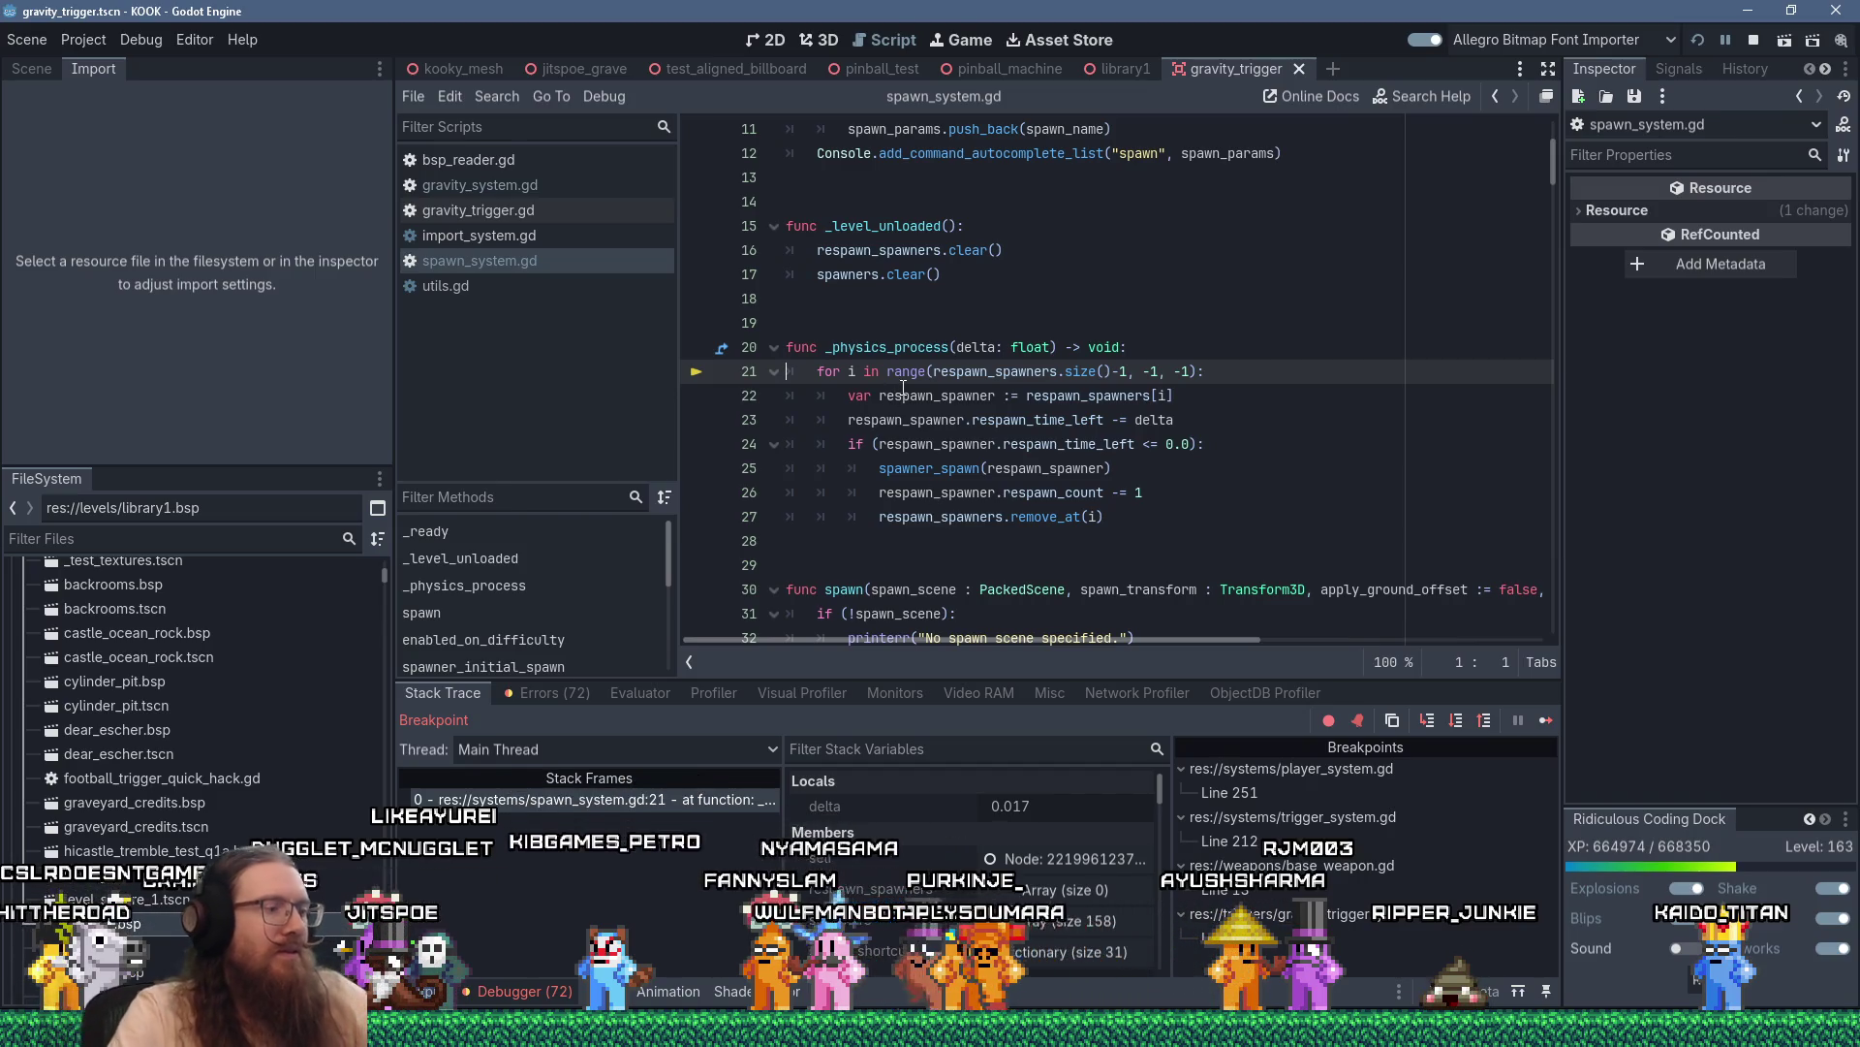
Navigate code history between gravity_triggered's line 171 and its call on line 202
{"action": "key", "text": "alt+Left"}
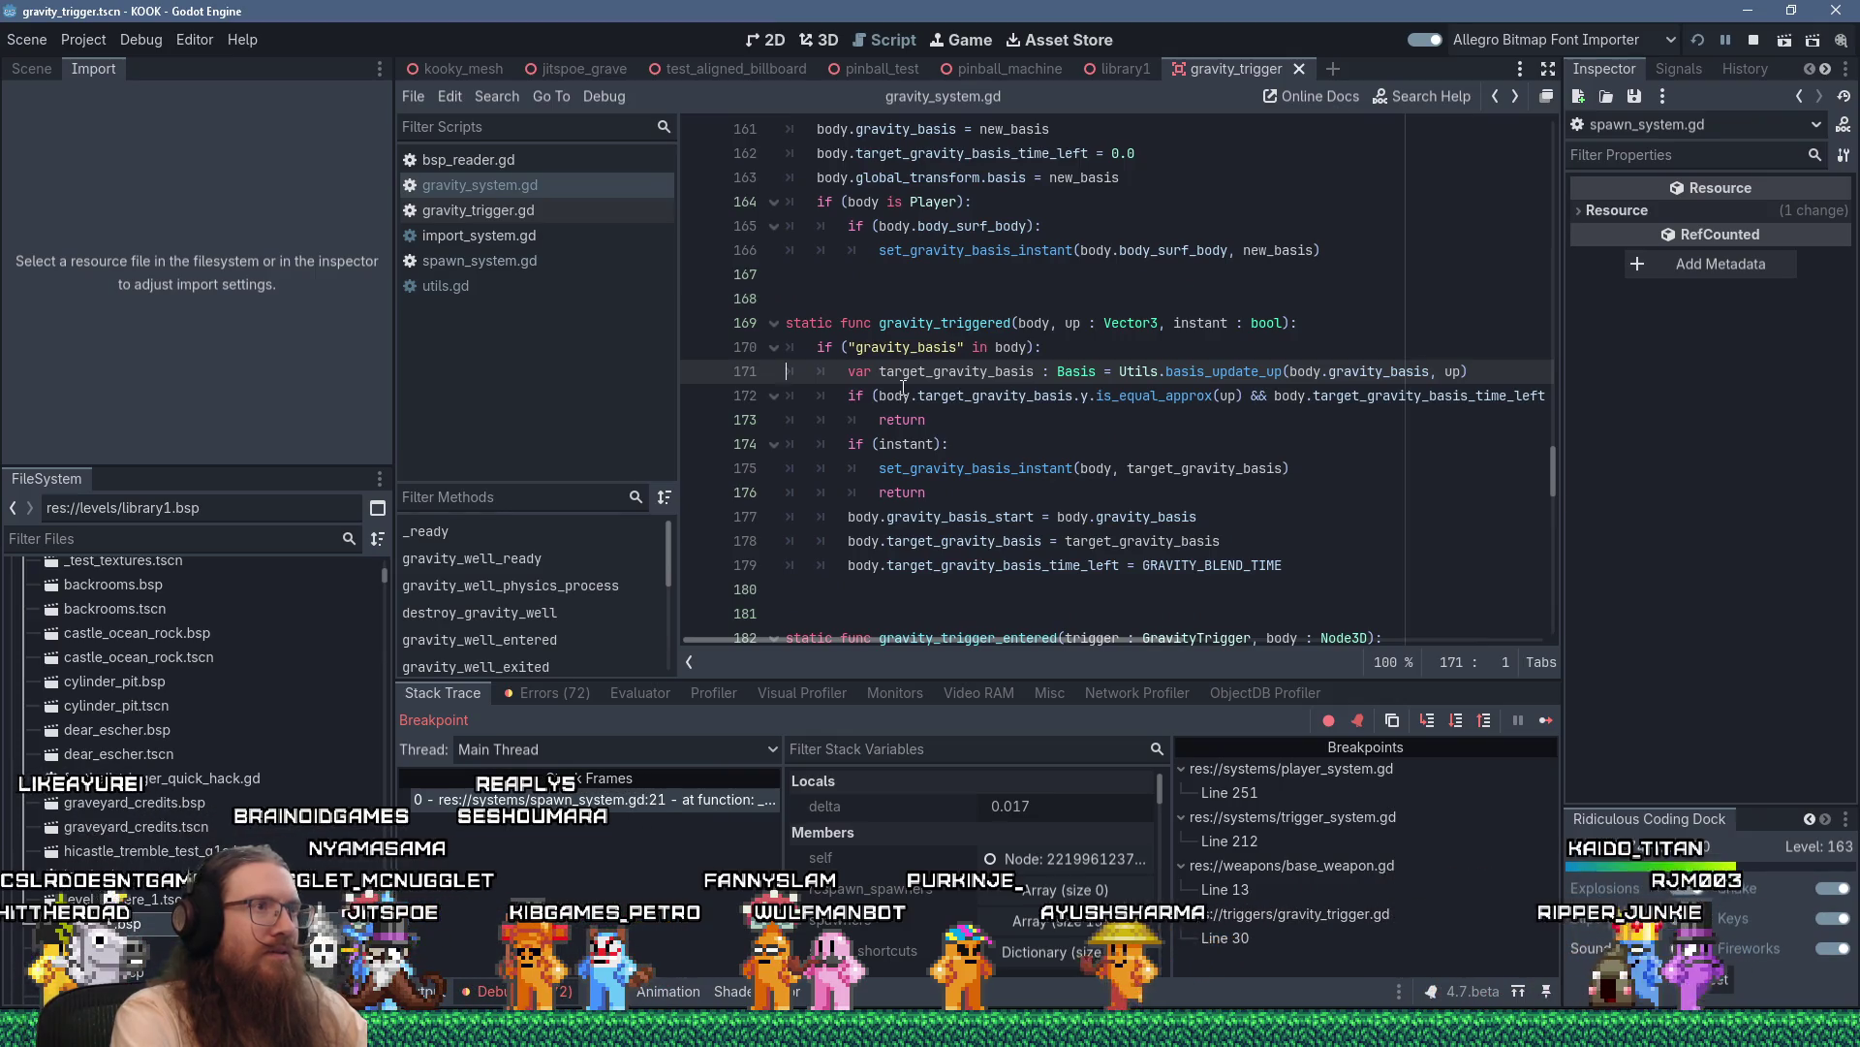
{"action": "key", "text": "alt+Left"}
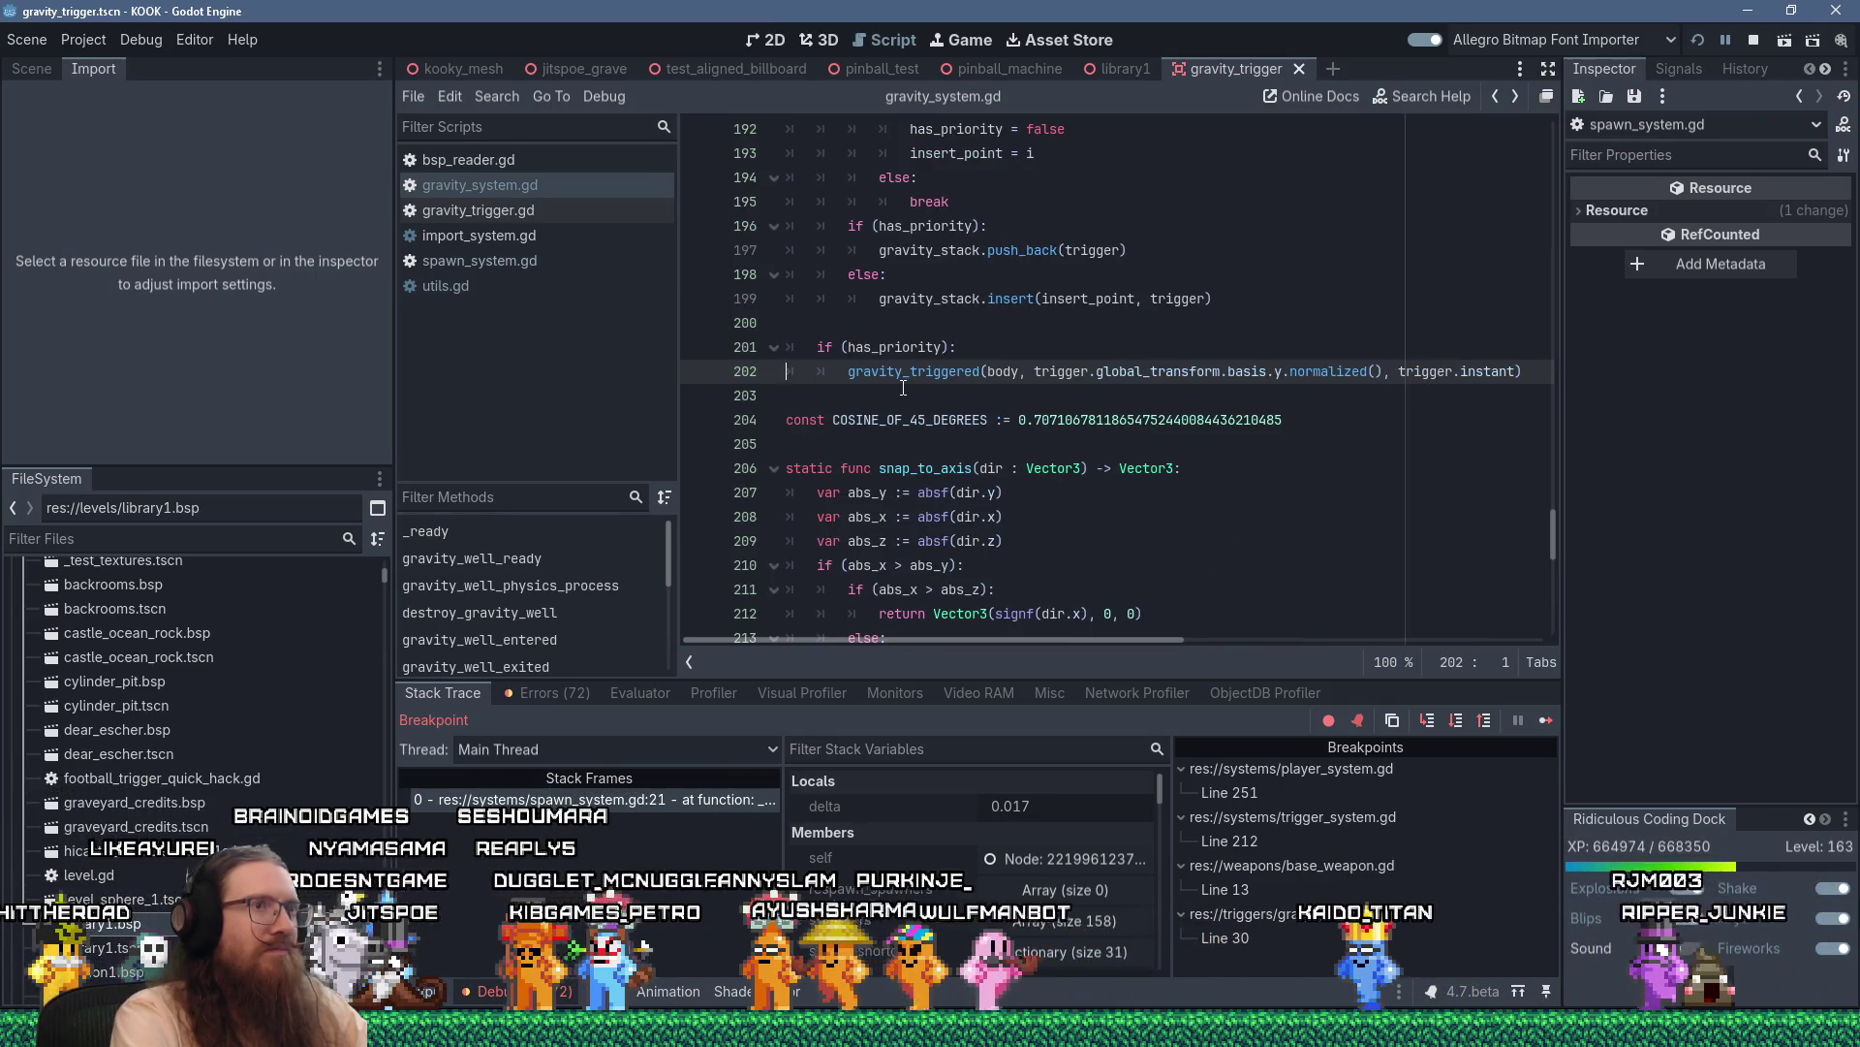
{"action": "key", "text": "alt+Left"}
{"action": "key", "text": "alt+Right"}
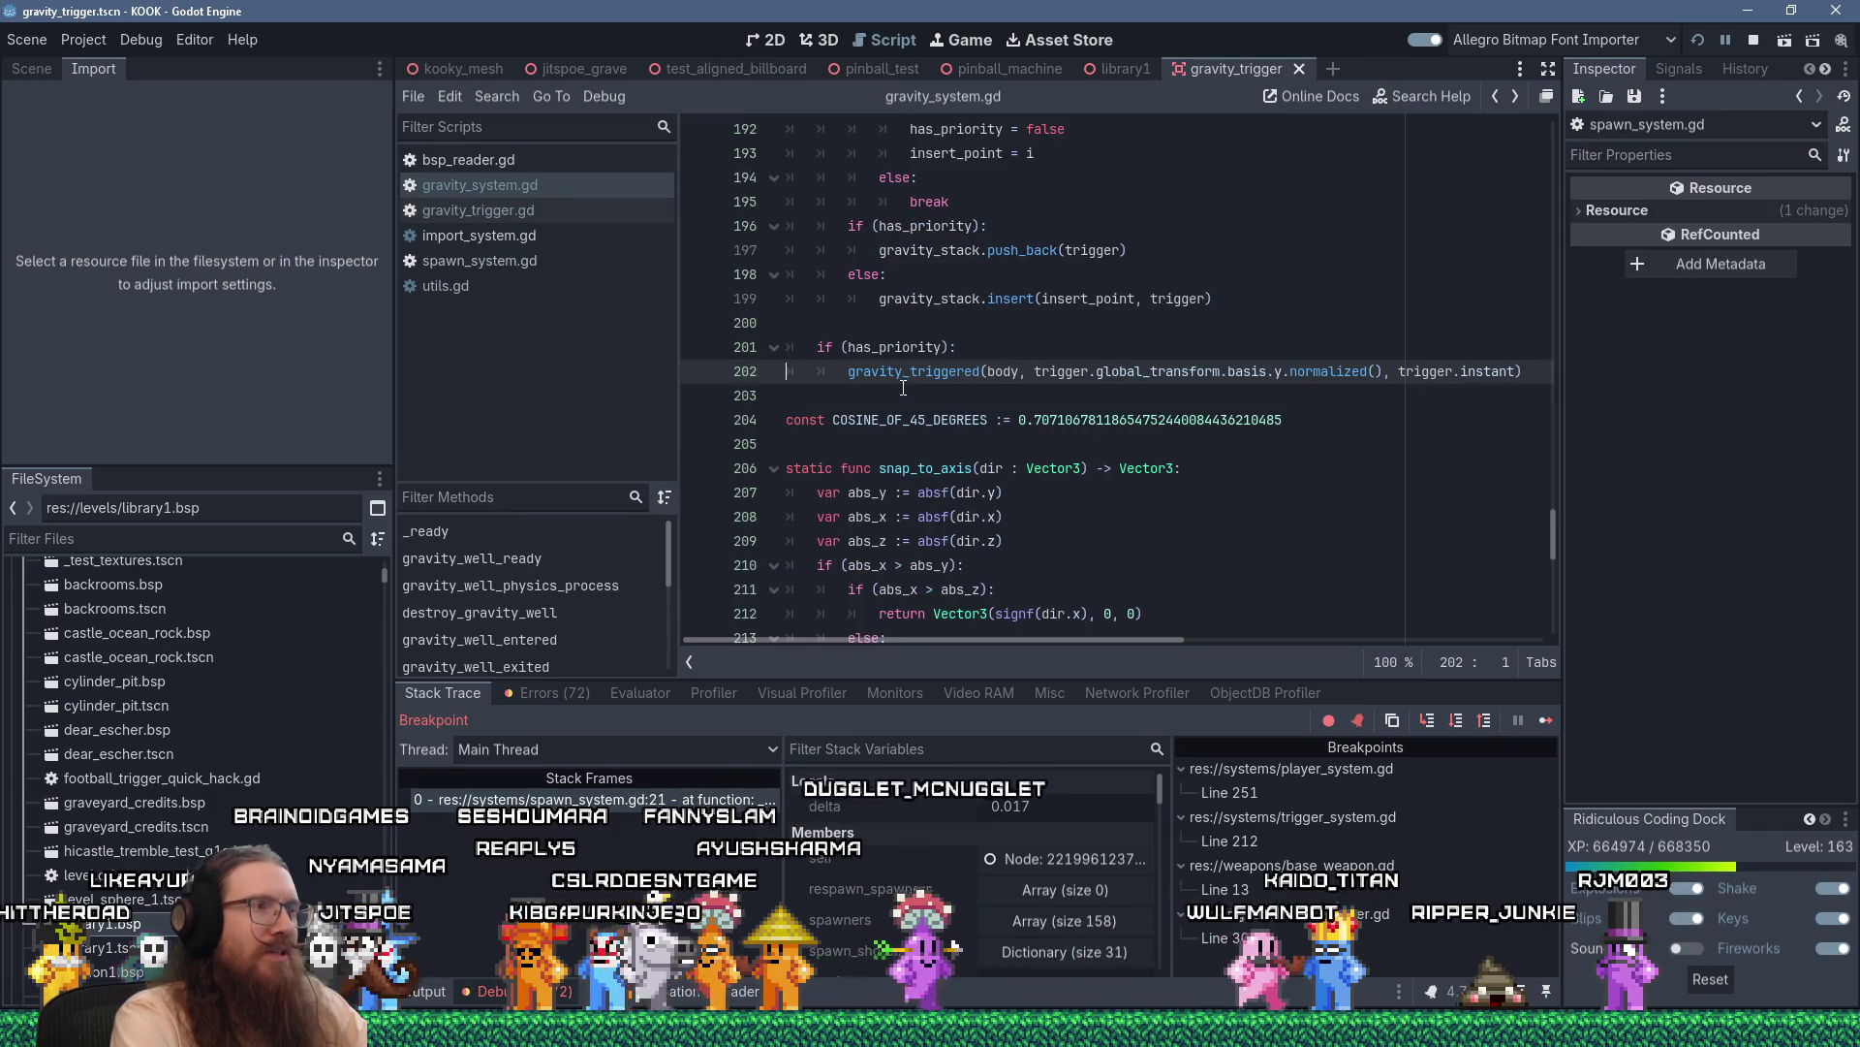
{"action": "key", "text": "alt+Left"}
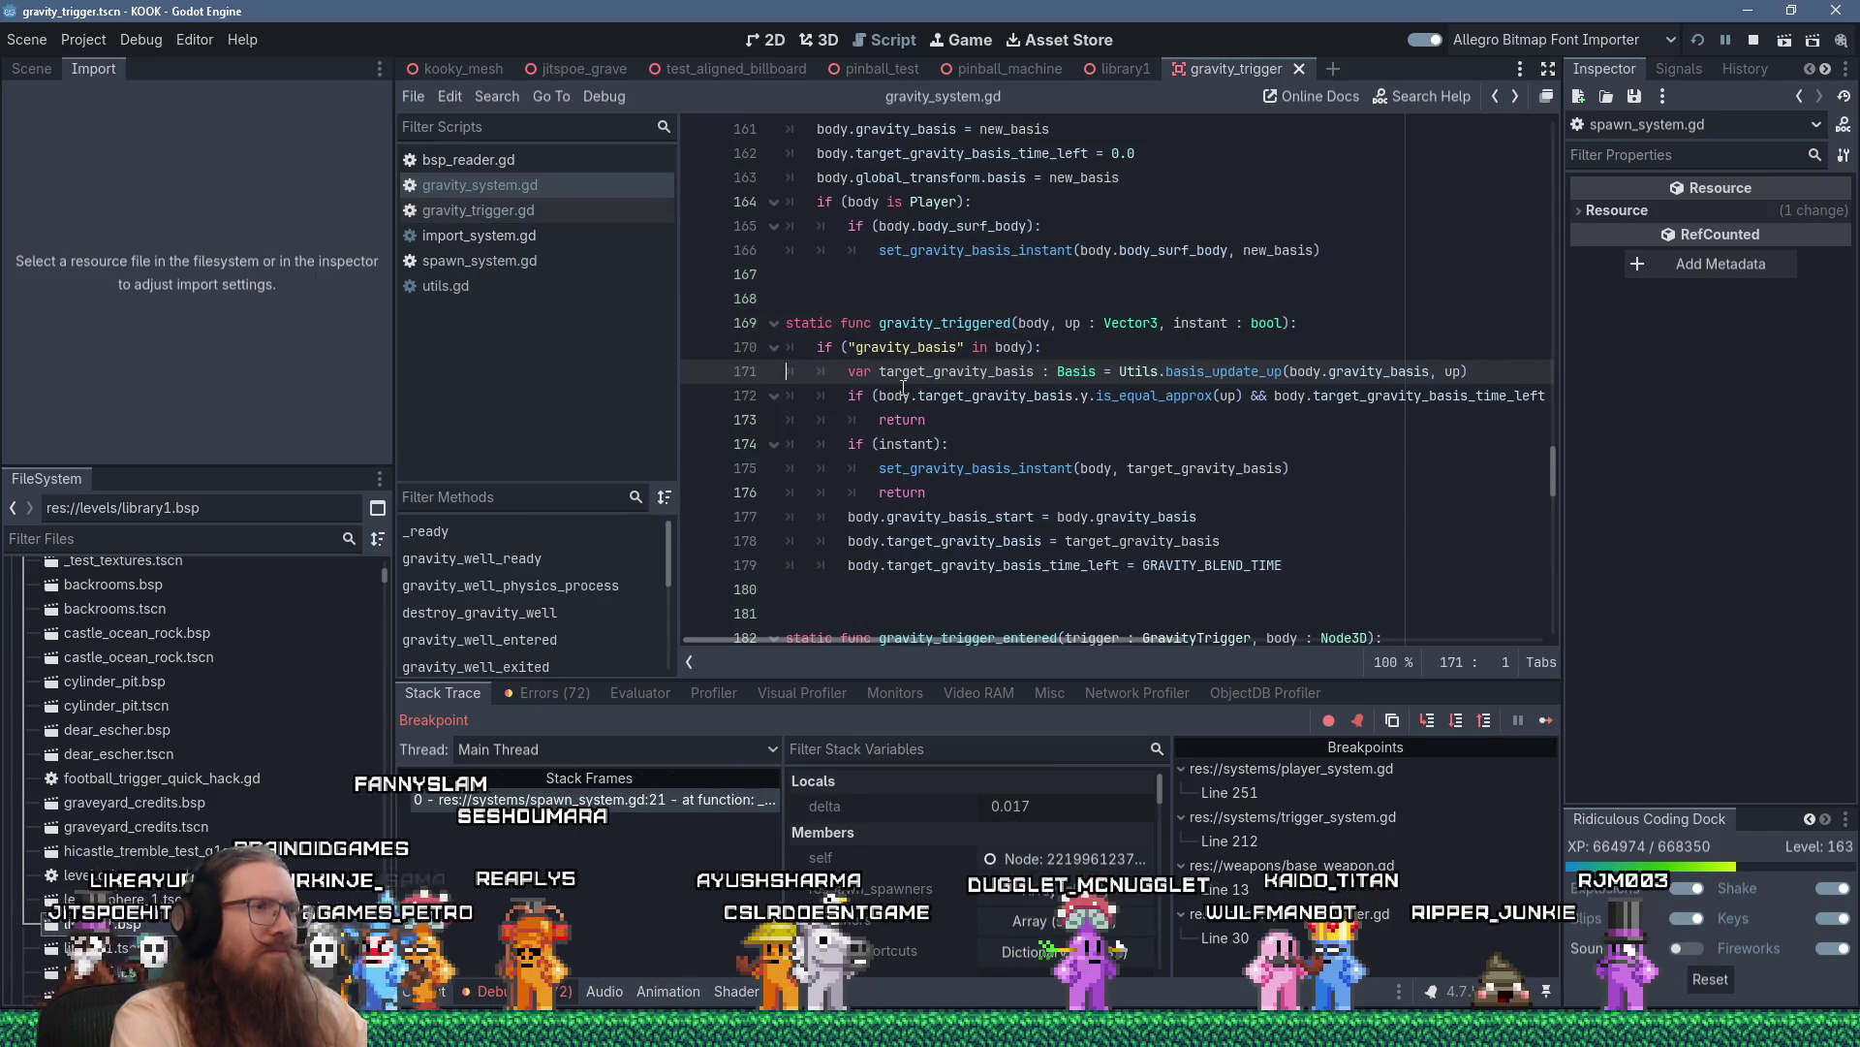
{"action": "key", "text": "alt+Right"}
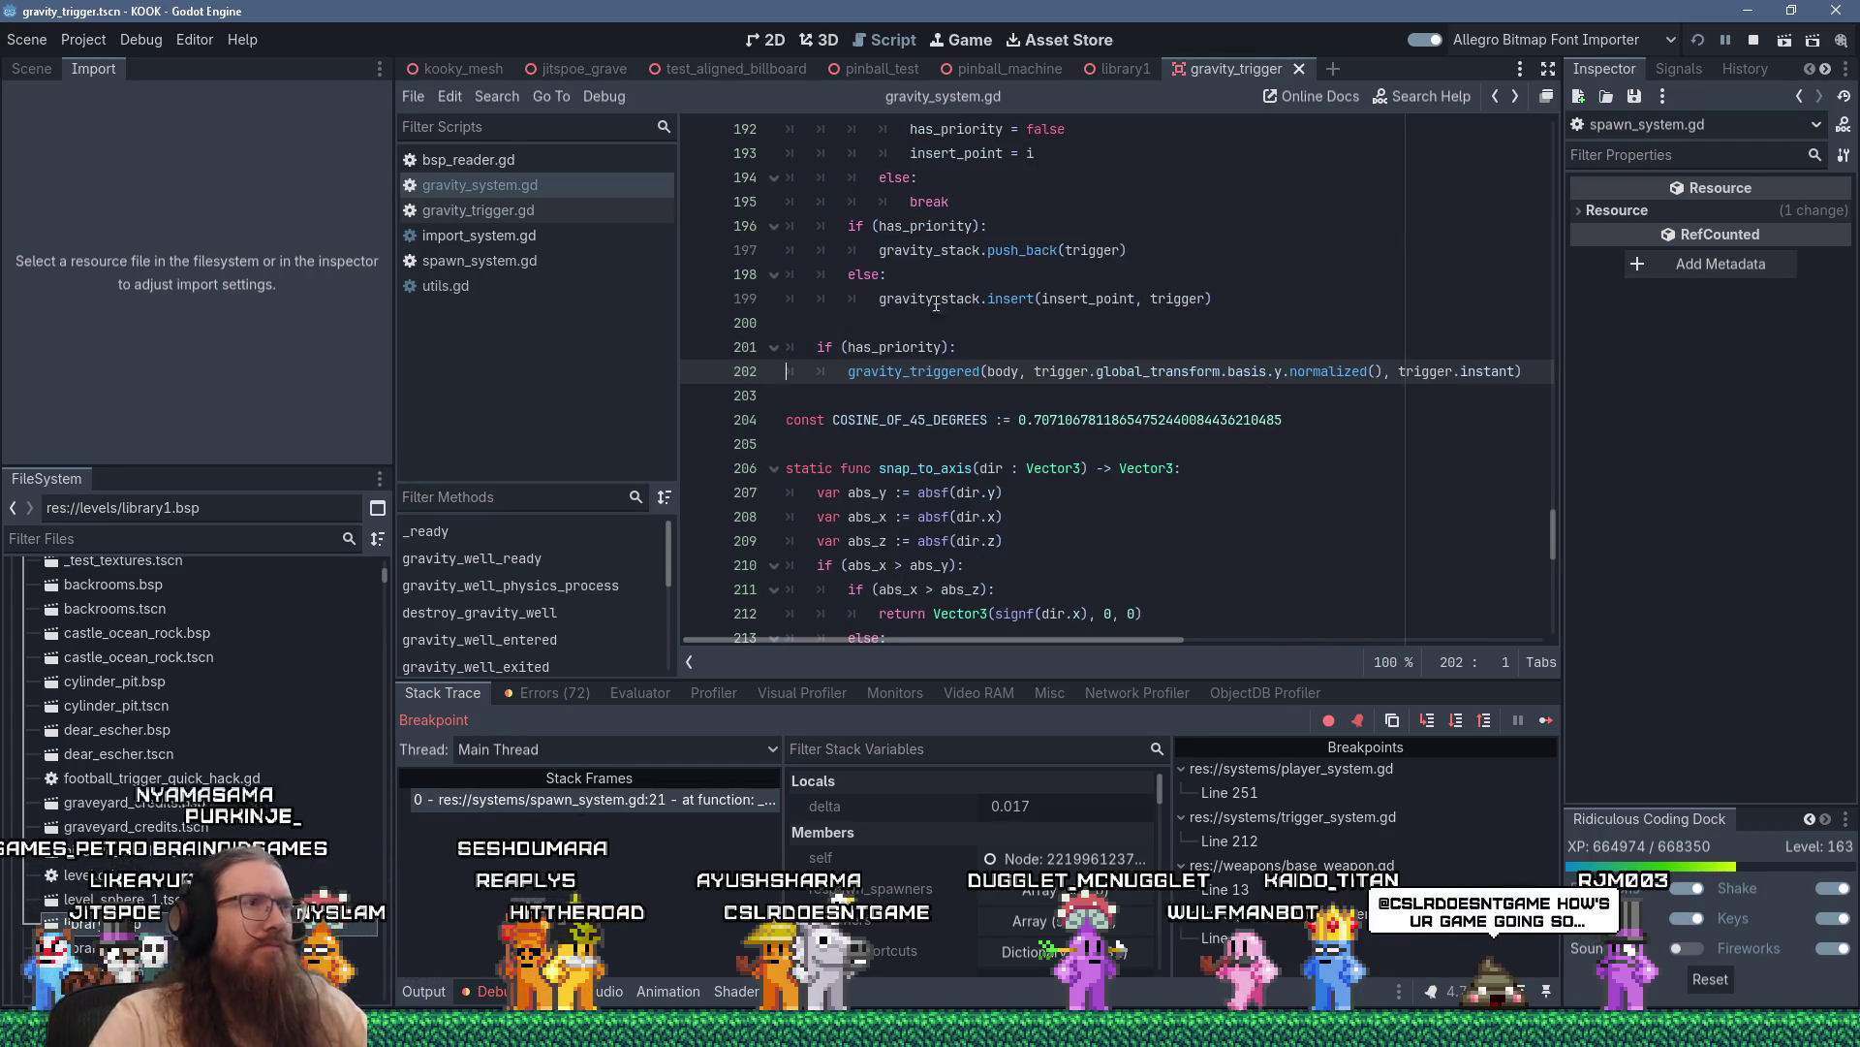
Jump to the gravity_triggered definition, come back, and place the caret after has_priority on line 201
{"action": "mouse_move", "coordinate": [945, 345]}
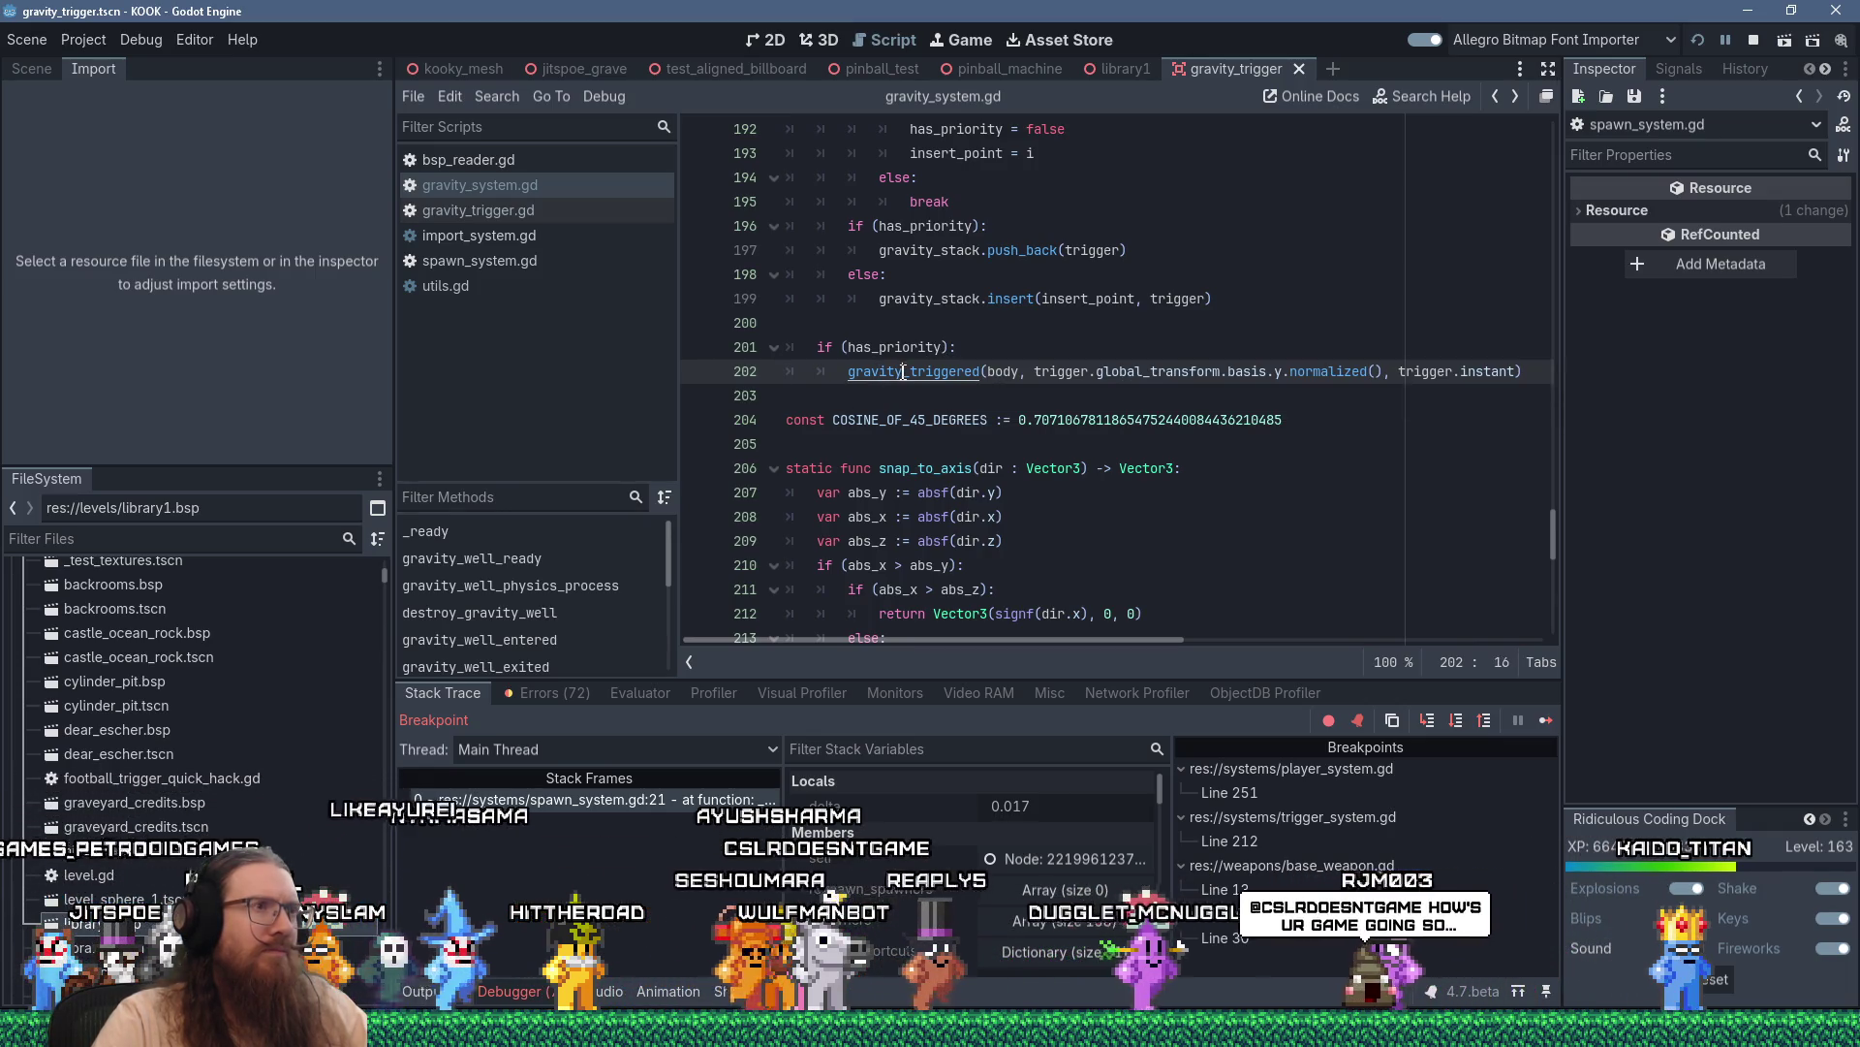
{"action": "left_click", "coordinate": [982, 376], "text": "ctrl"}
{"action": "scroll", "coordinate": [982, 387], "scroll_direction": "down", "scroll_amount": 5}
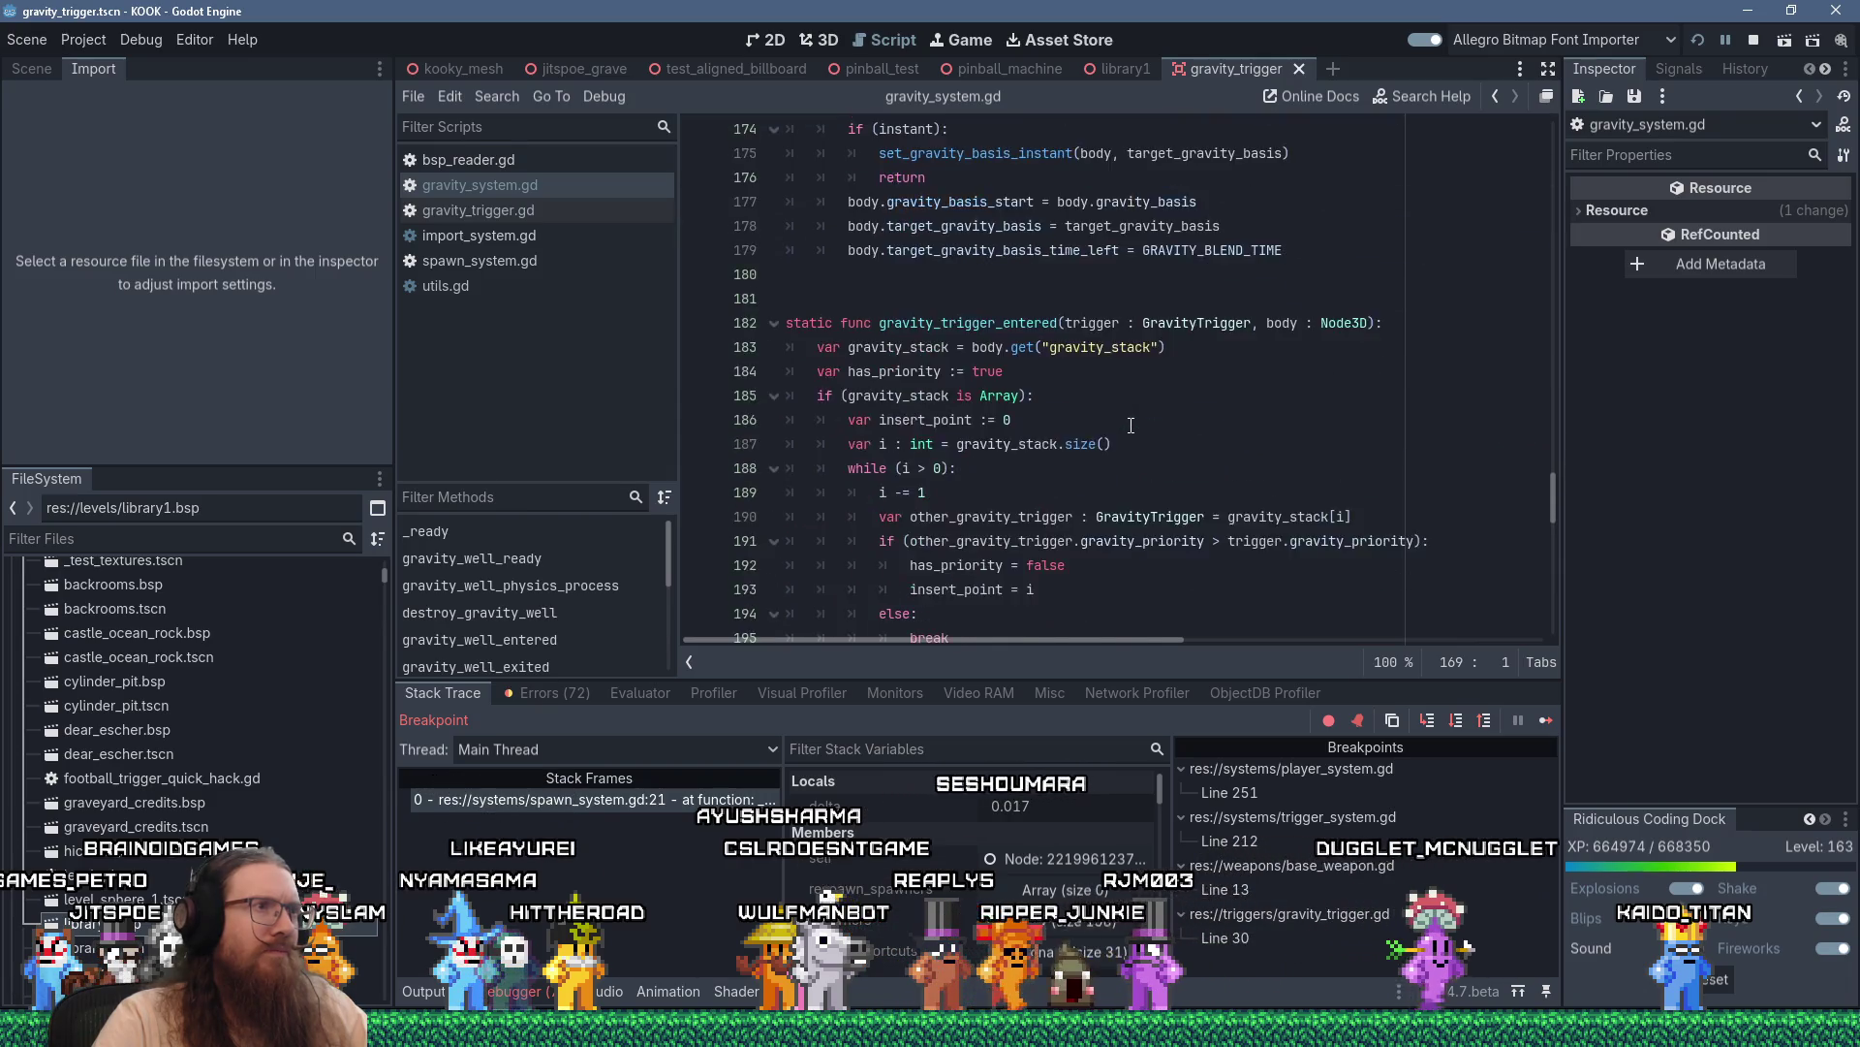
{"action": "scroll", "coordinate": [1139, 454], "scroll_direction": "up", "scroll_amount": 4}
{"action": "key", "text": "alt+Left"}
{"action": "key", "text": "alt+Left"}
{"action": "key", "text": "alt+Right"}
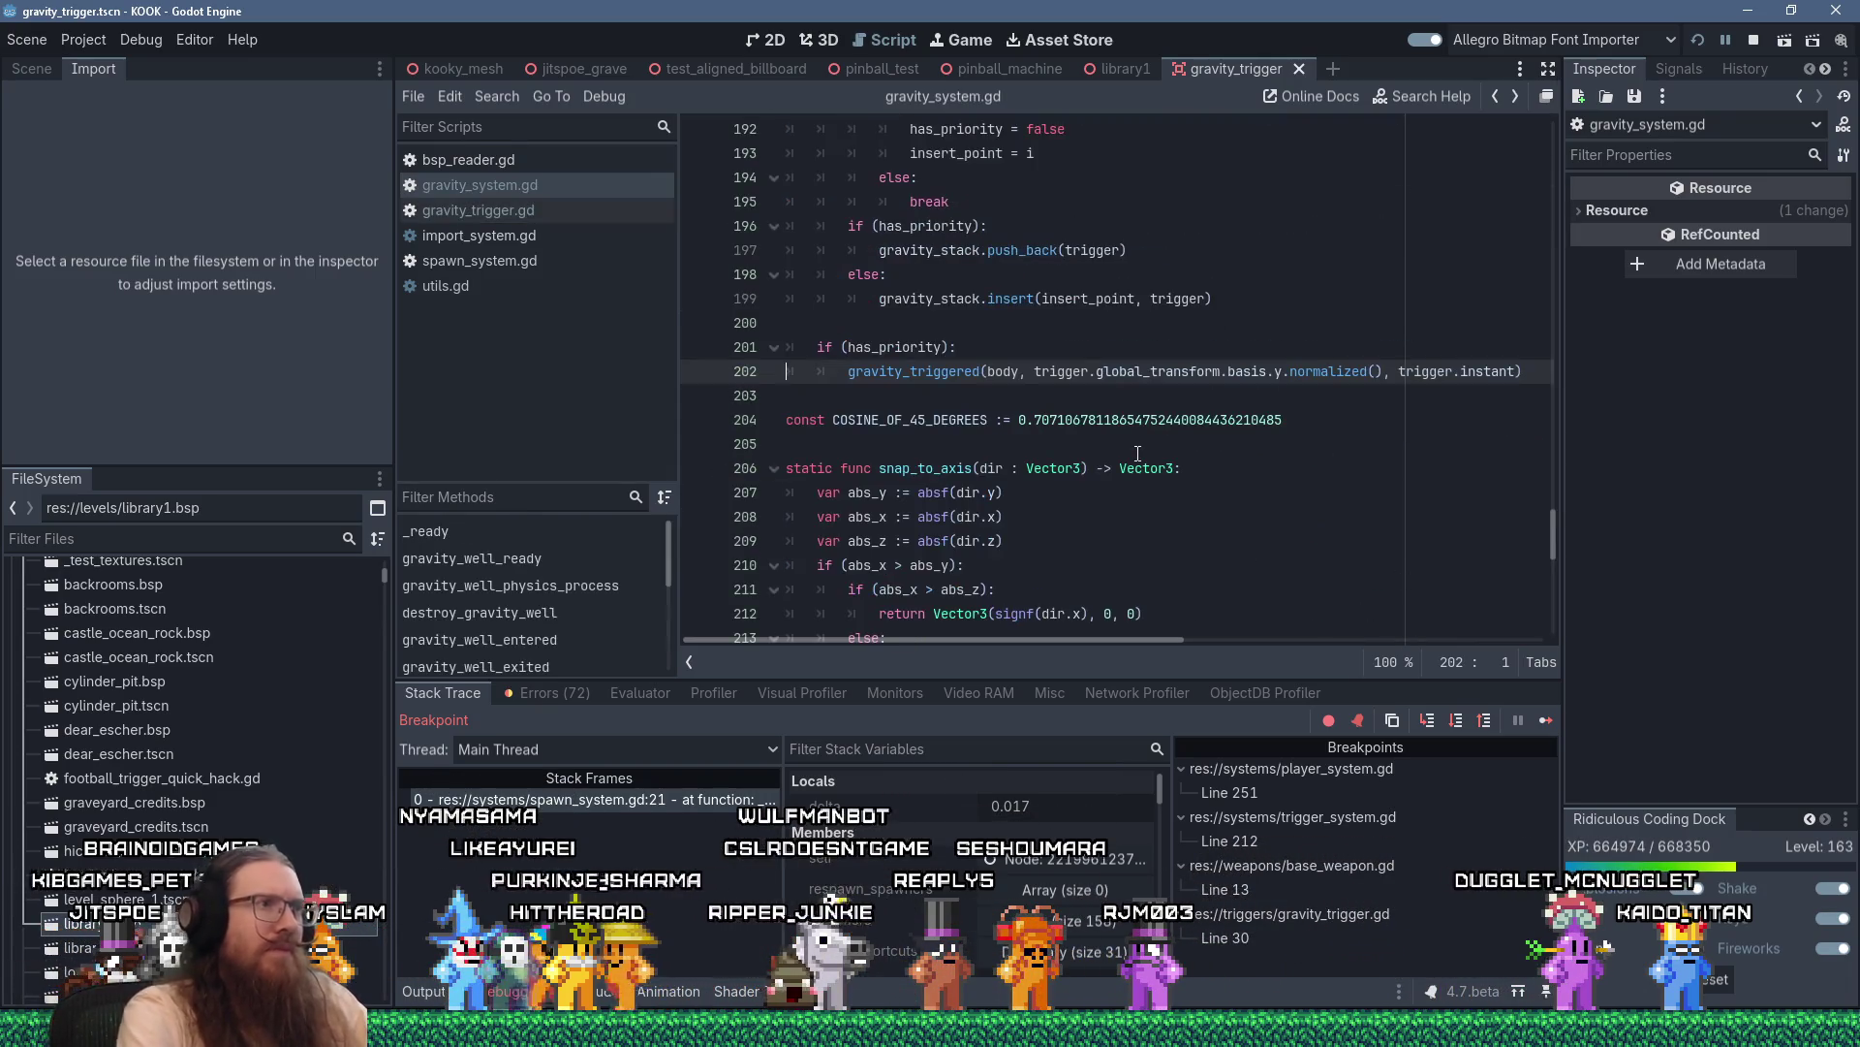
{"action": "left_click", "coordinate": [936, 349]}
{"action": "scroll", "coordinate": [1080, 343], "scroll_direction": "up", "scroll_amount": 4}
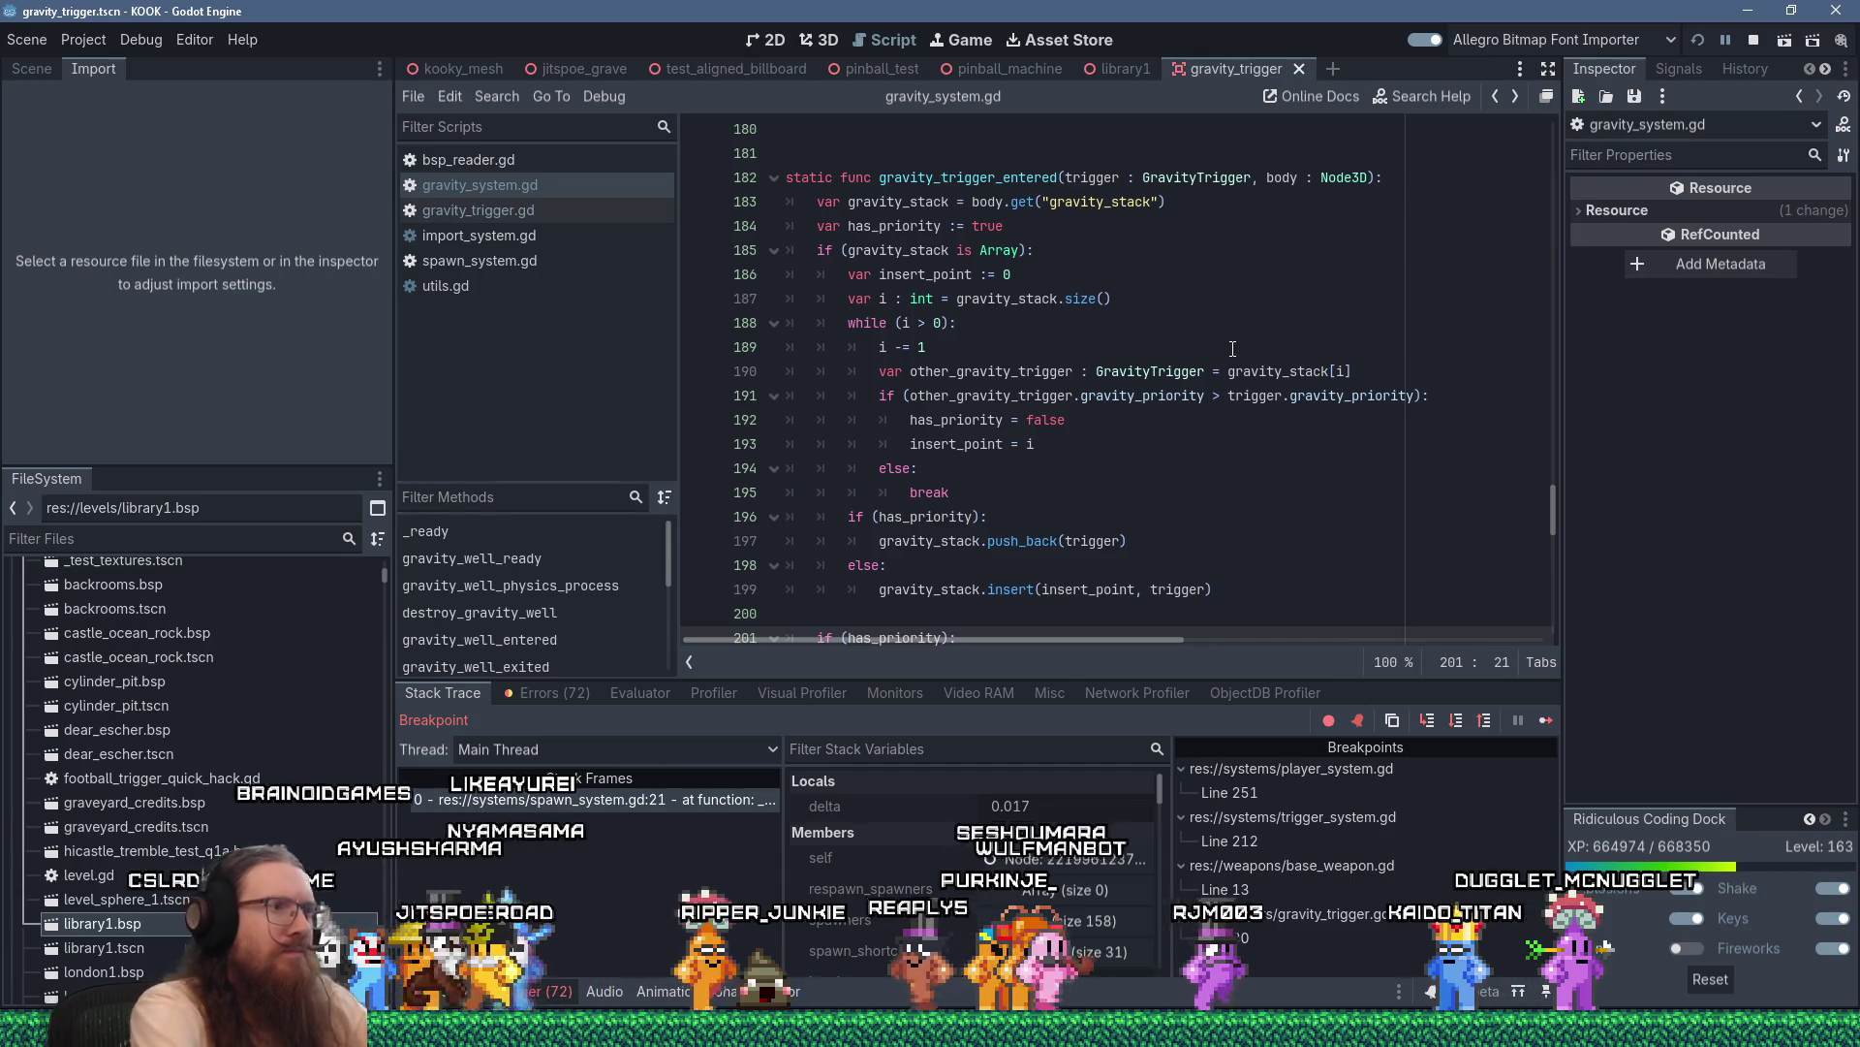
{"action": "scroll", "coordinate": [1190, 374], "scroll_direction": "down", "scroll_amount": 4}
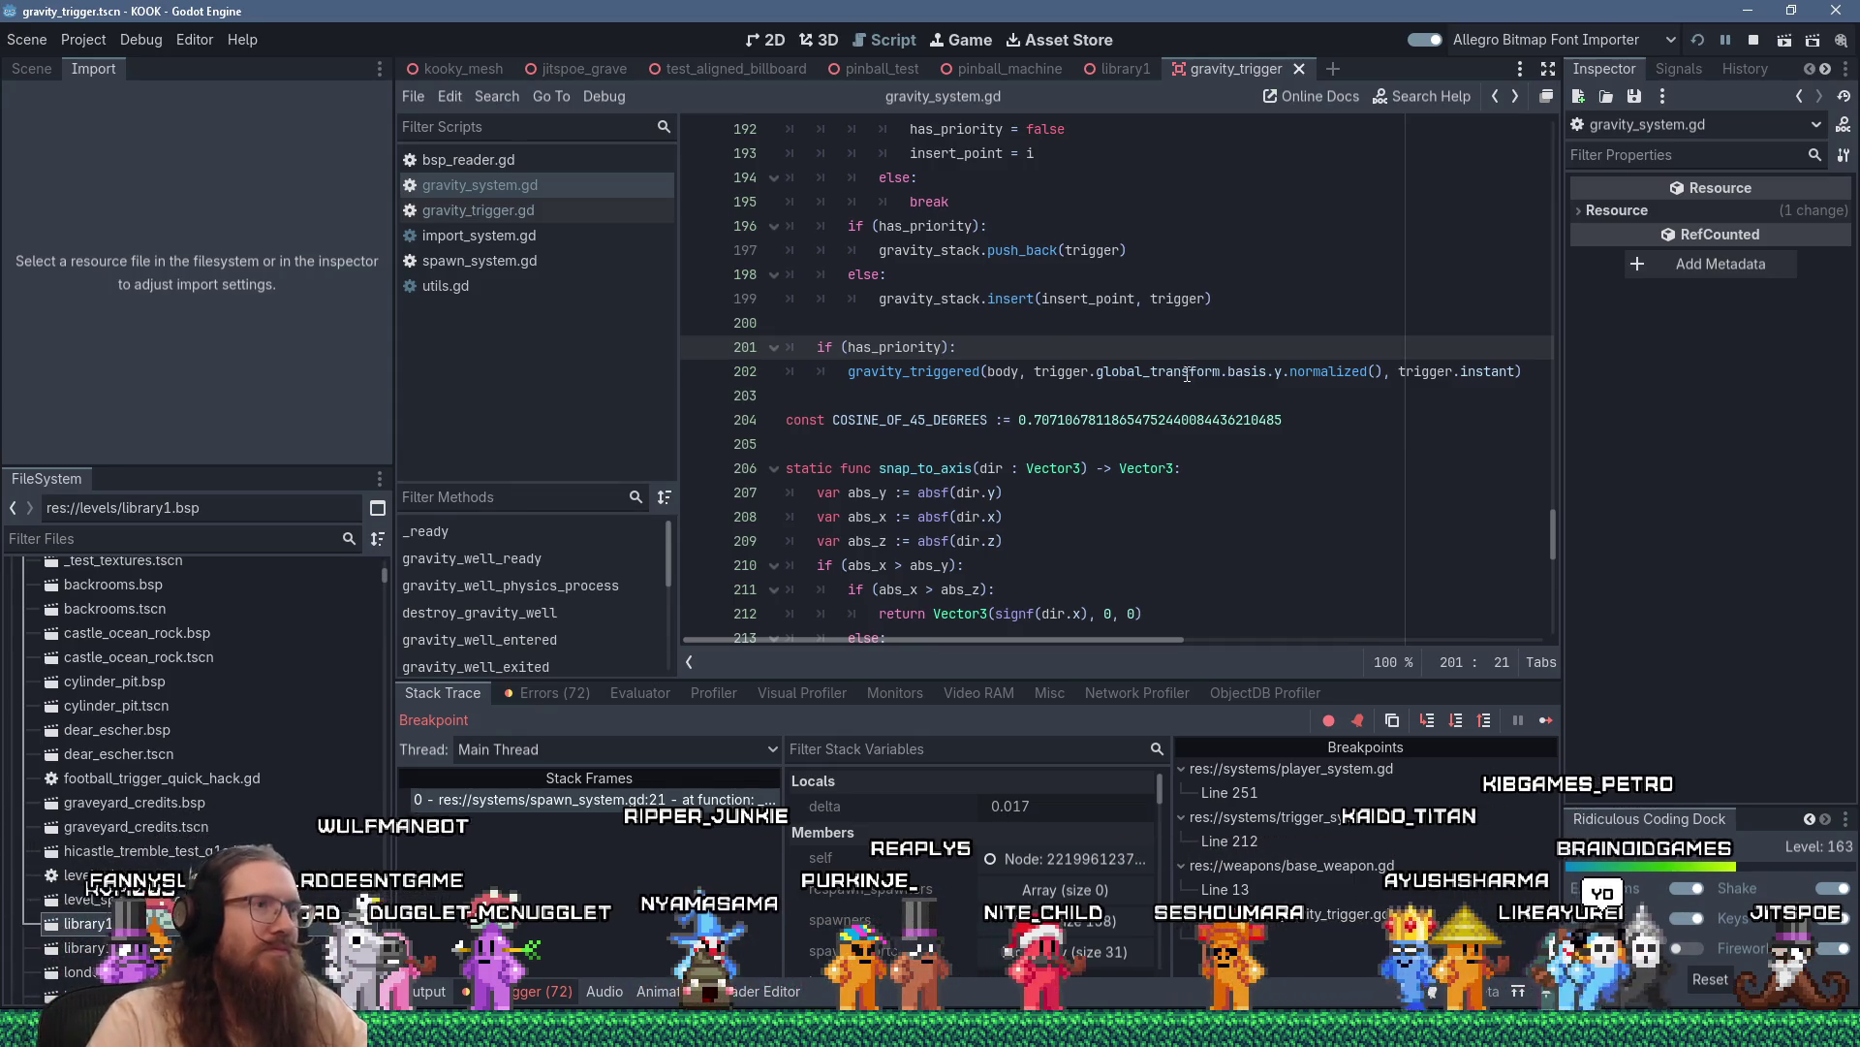
Append && to the has_priority condition on line 201
{"action": "type", "text": "&&"}
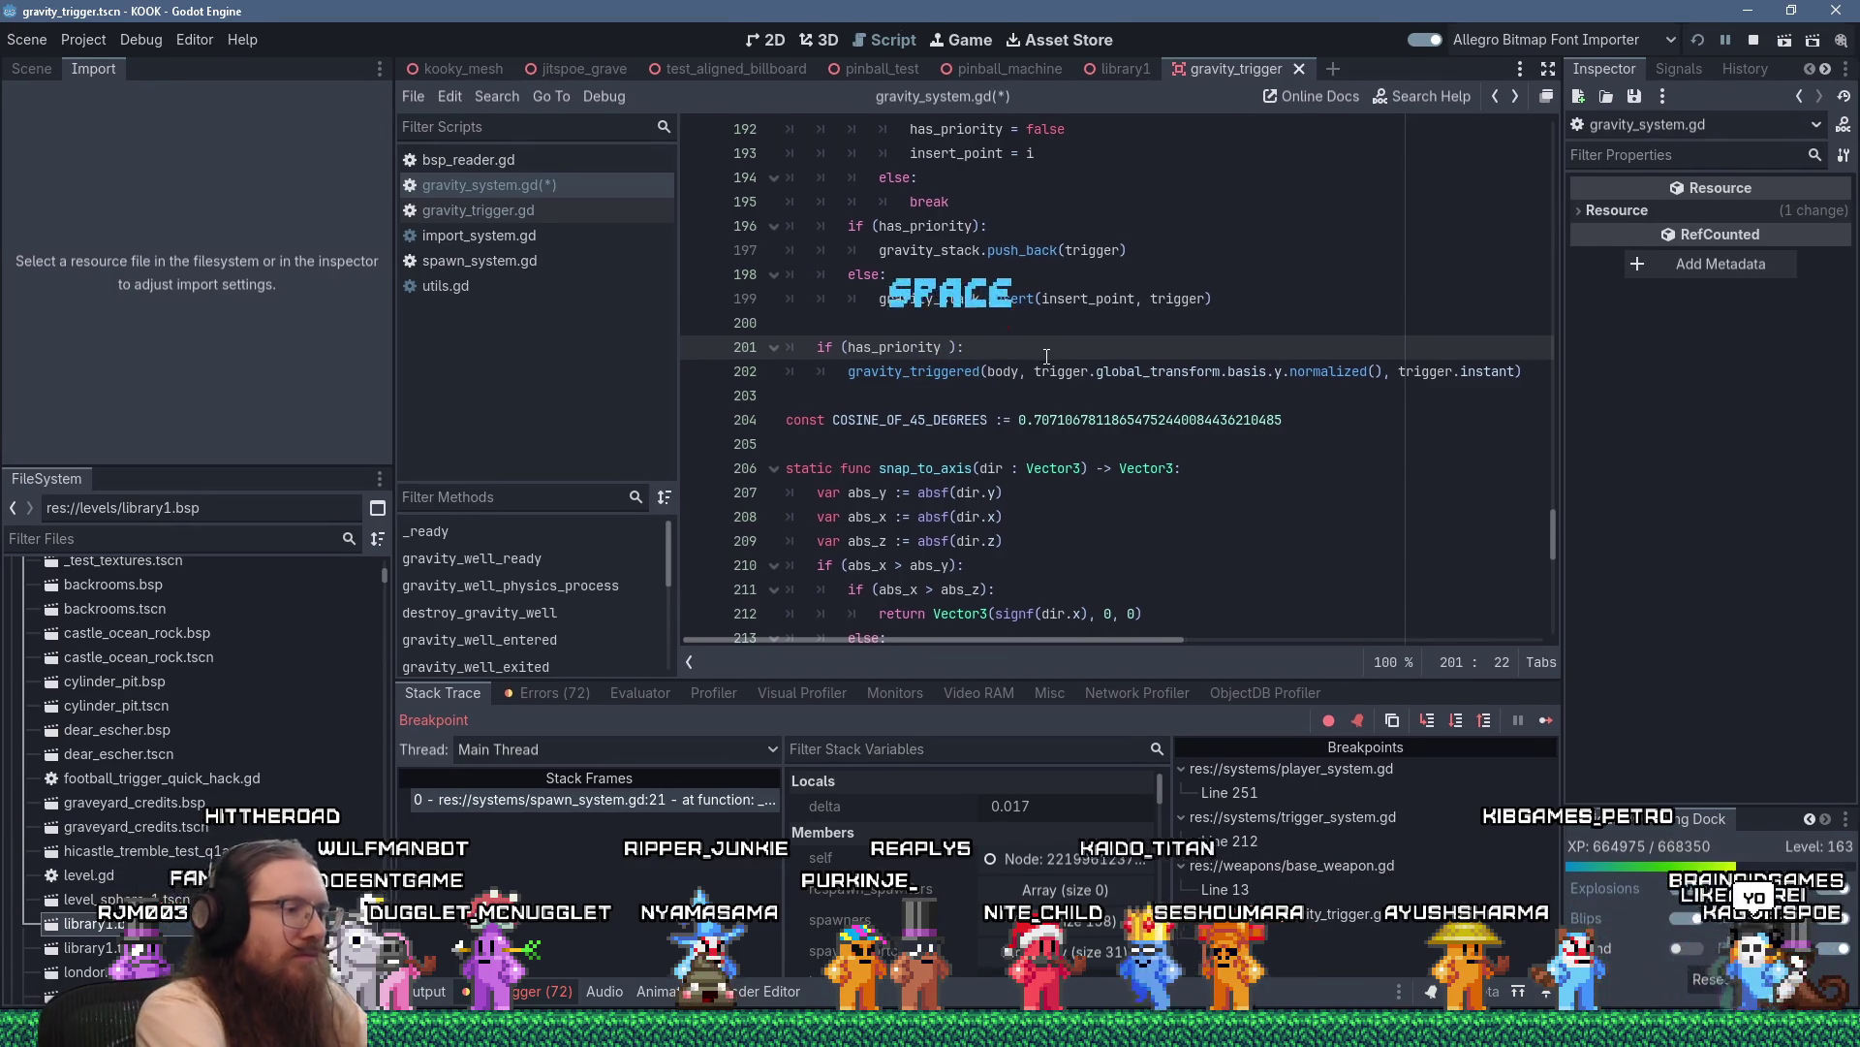
{"action": "scroll", "coordinate": [1124, 353], "scroll_direction": "up", "scroll_amount": 3}
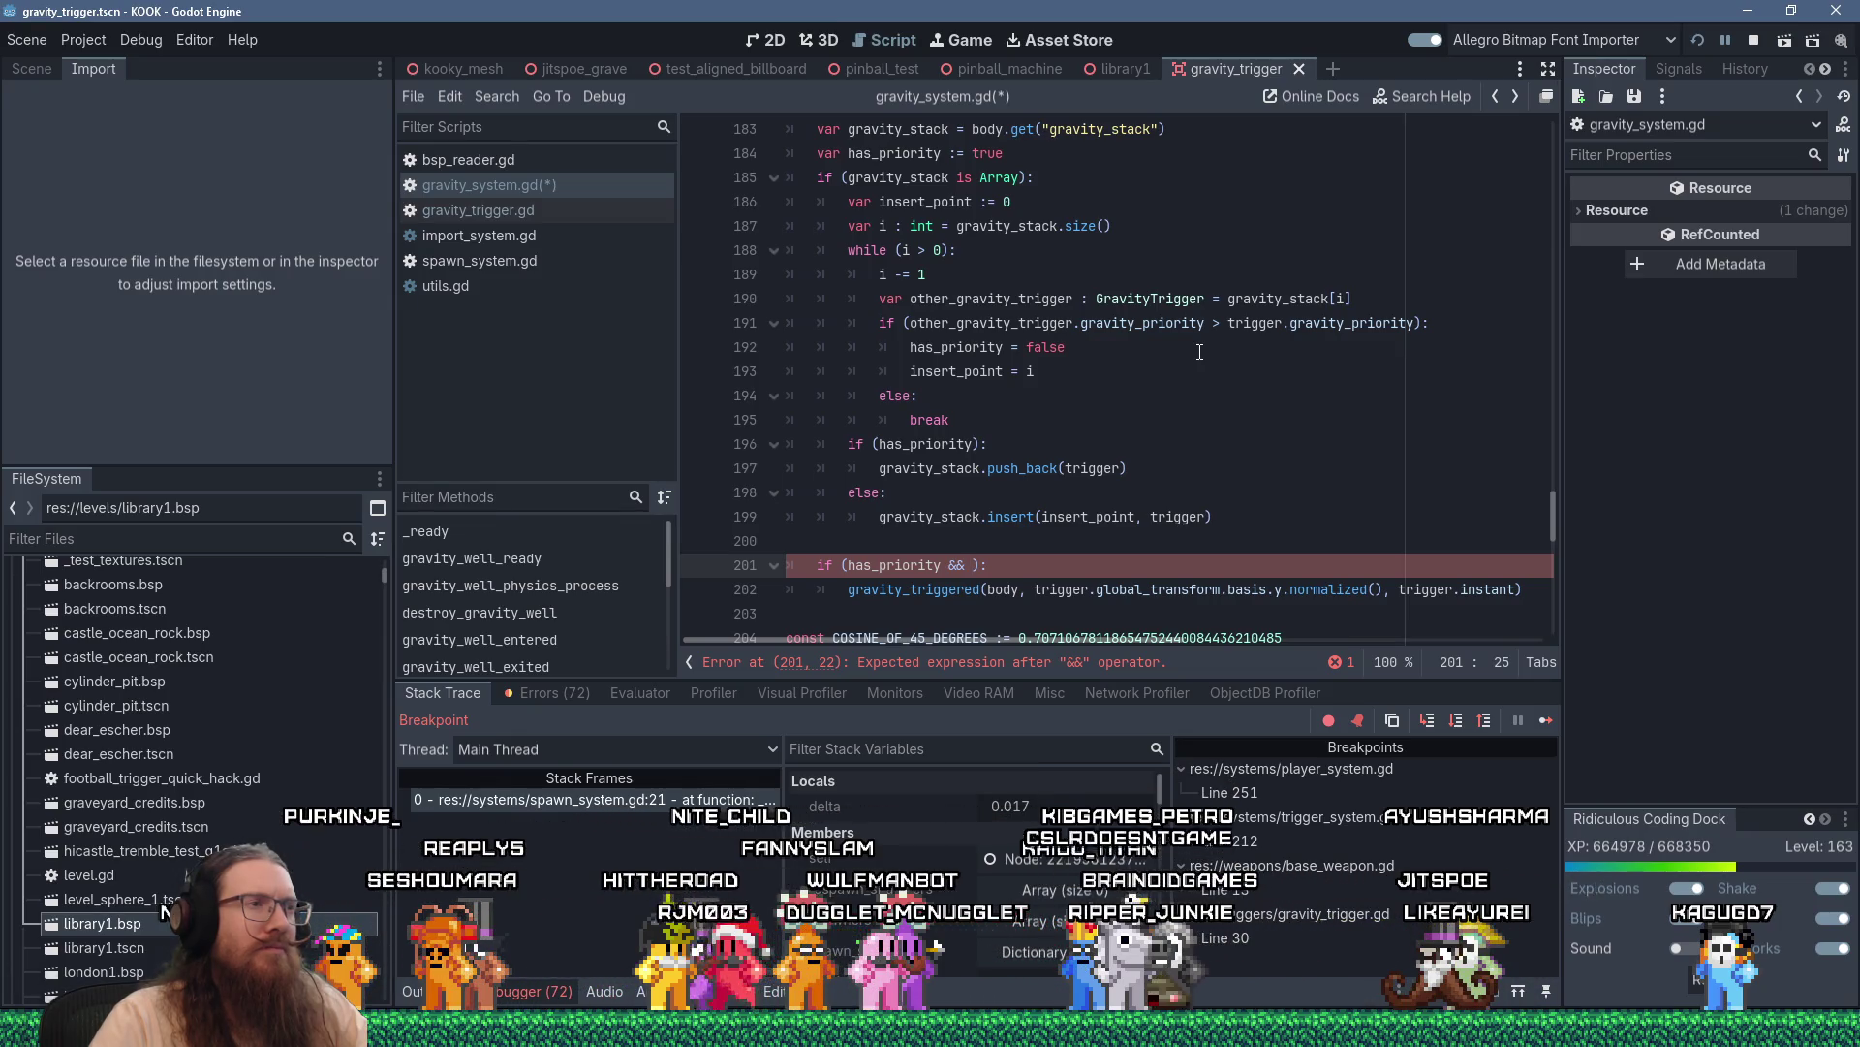
{"action": "scroll", "coordinate": [1199, 352], "scroll_direction": "up", "scroll_amount": 3}
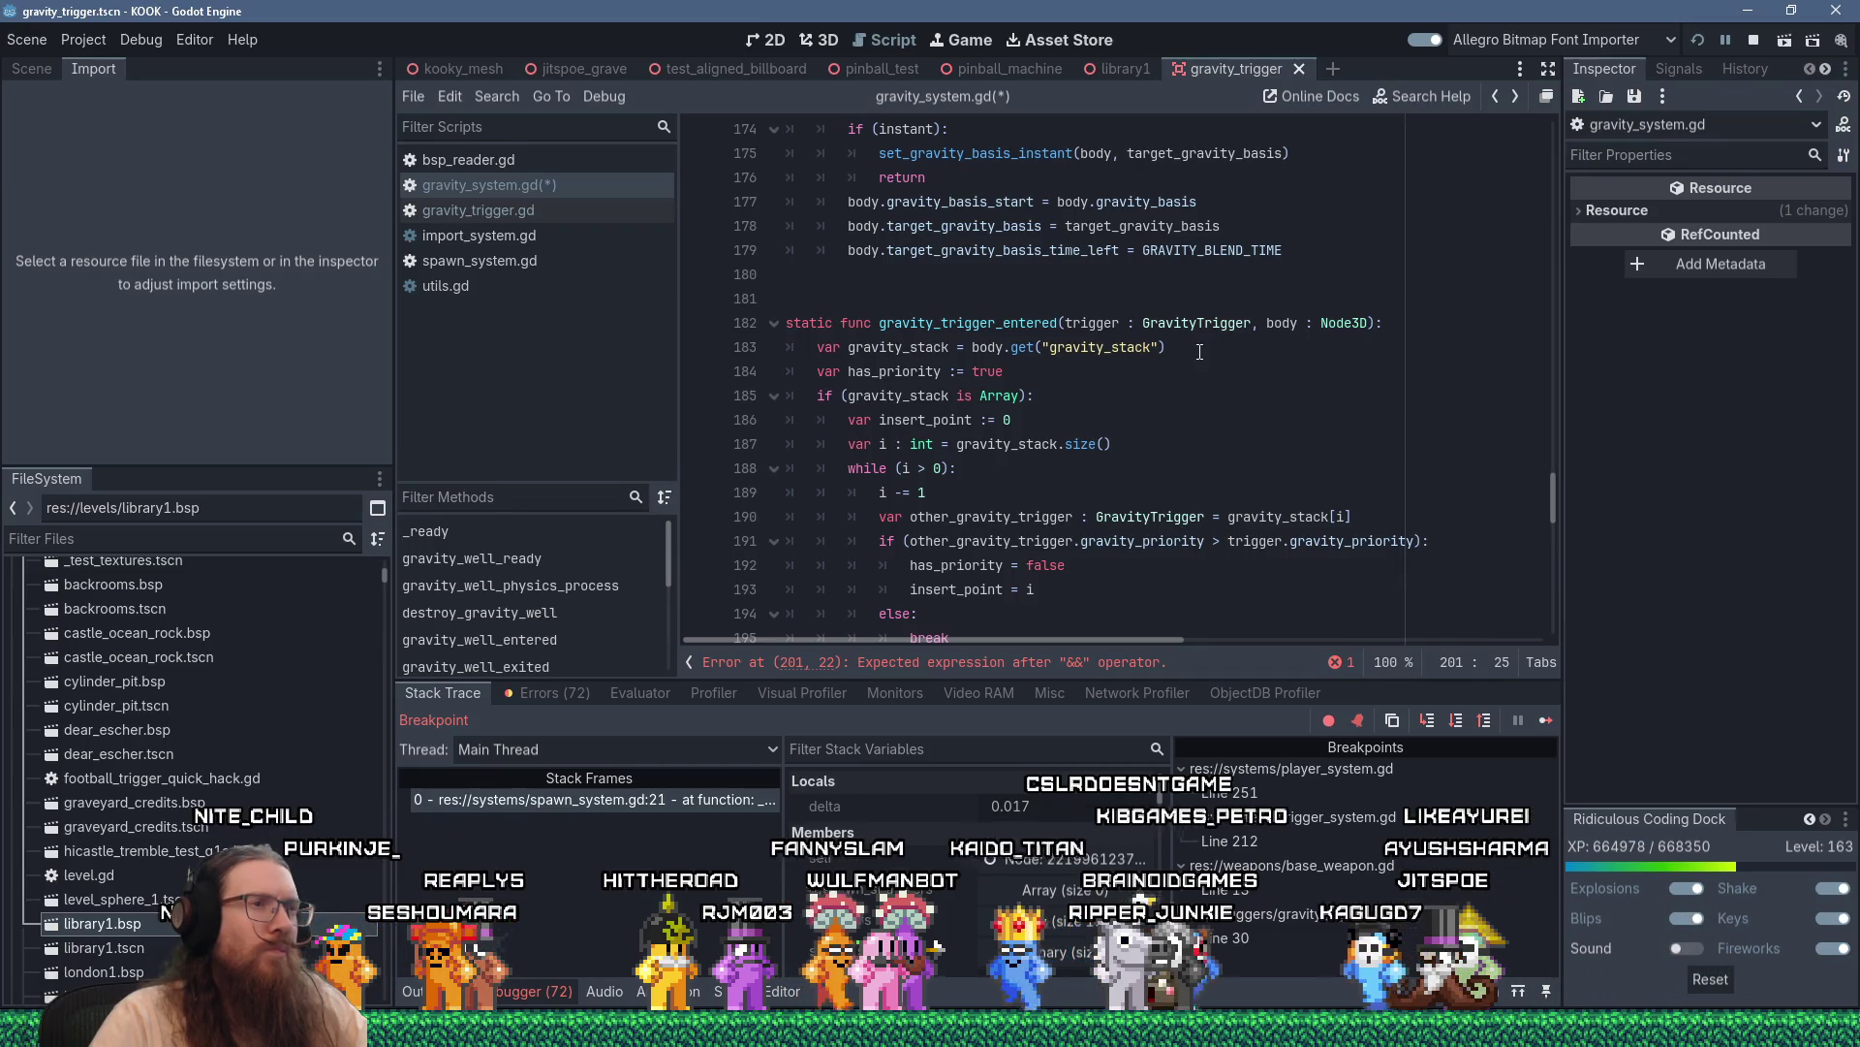
{"action": "scroll", "coordinate": [1199, 352], "scroll_direction": "down", "scroll_amount": 4}
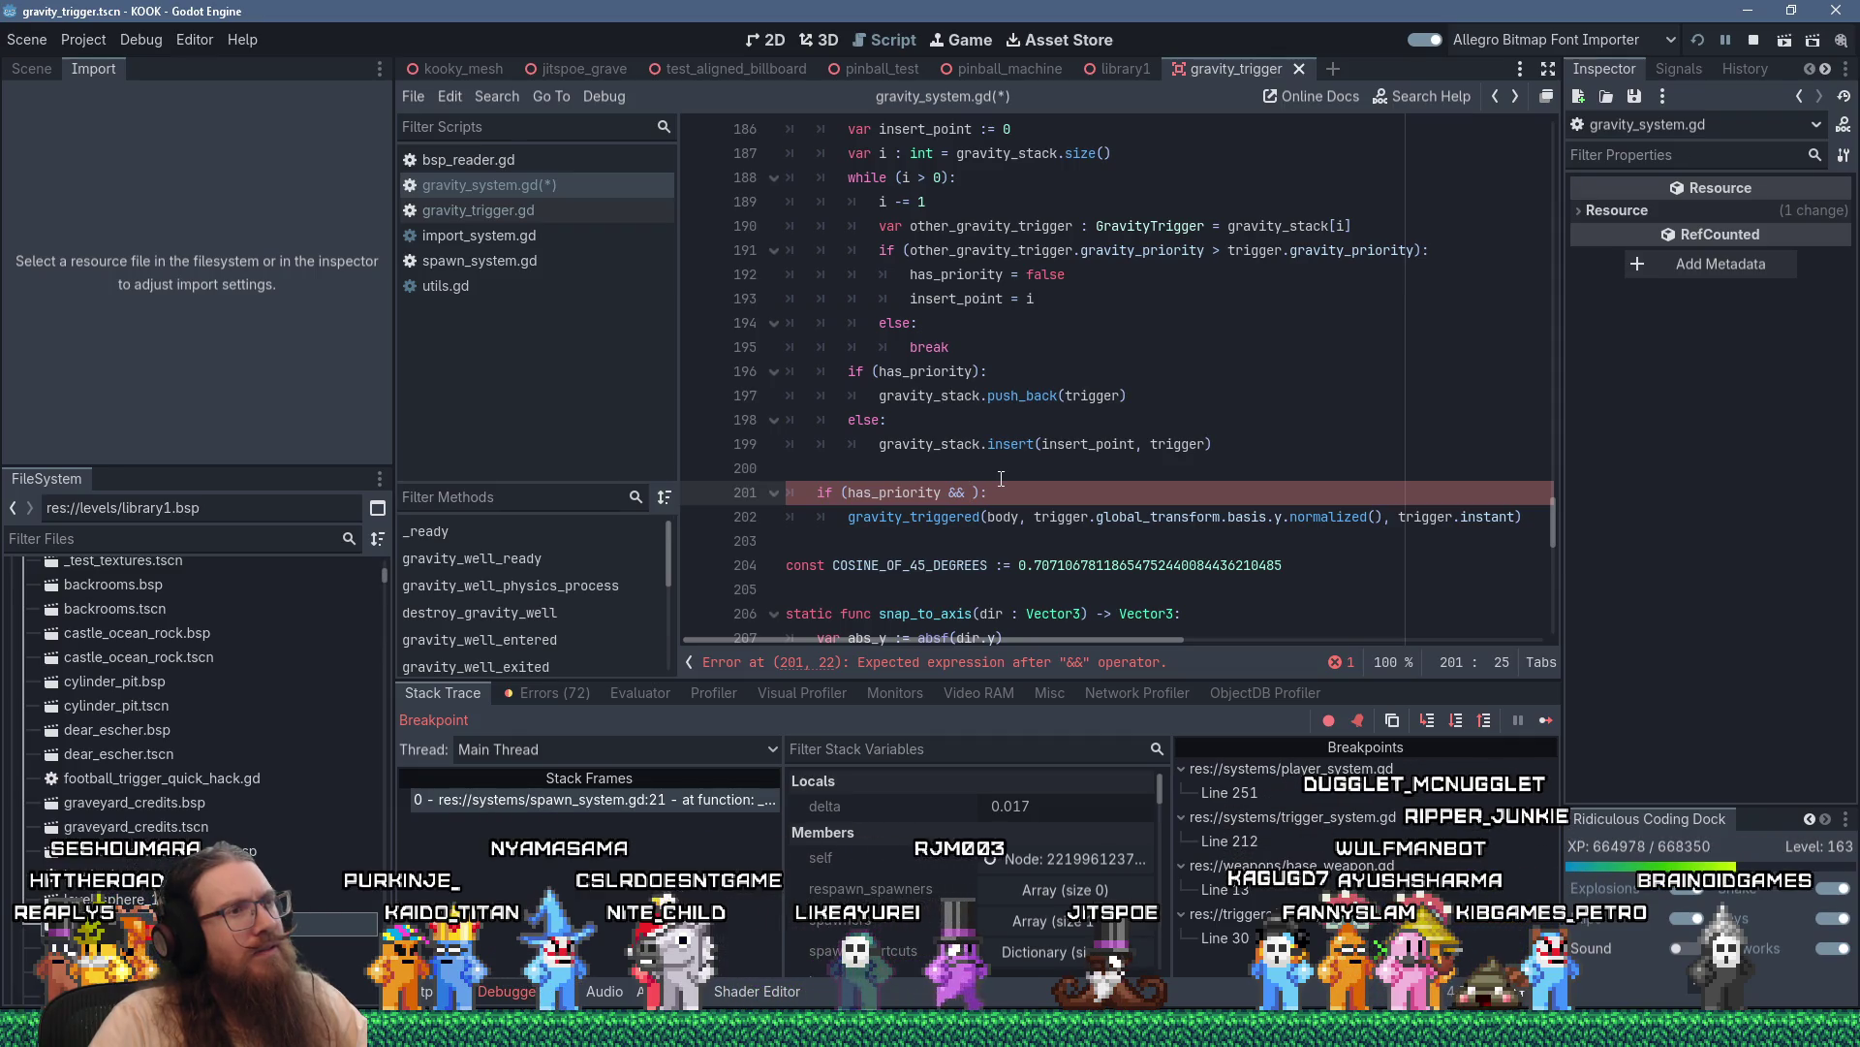
{"action": "scroll", "coordinate": [1001, 478], "scroll_direction": "up", "scroll_amount": 1}
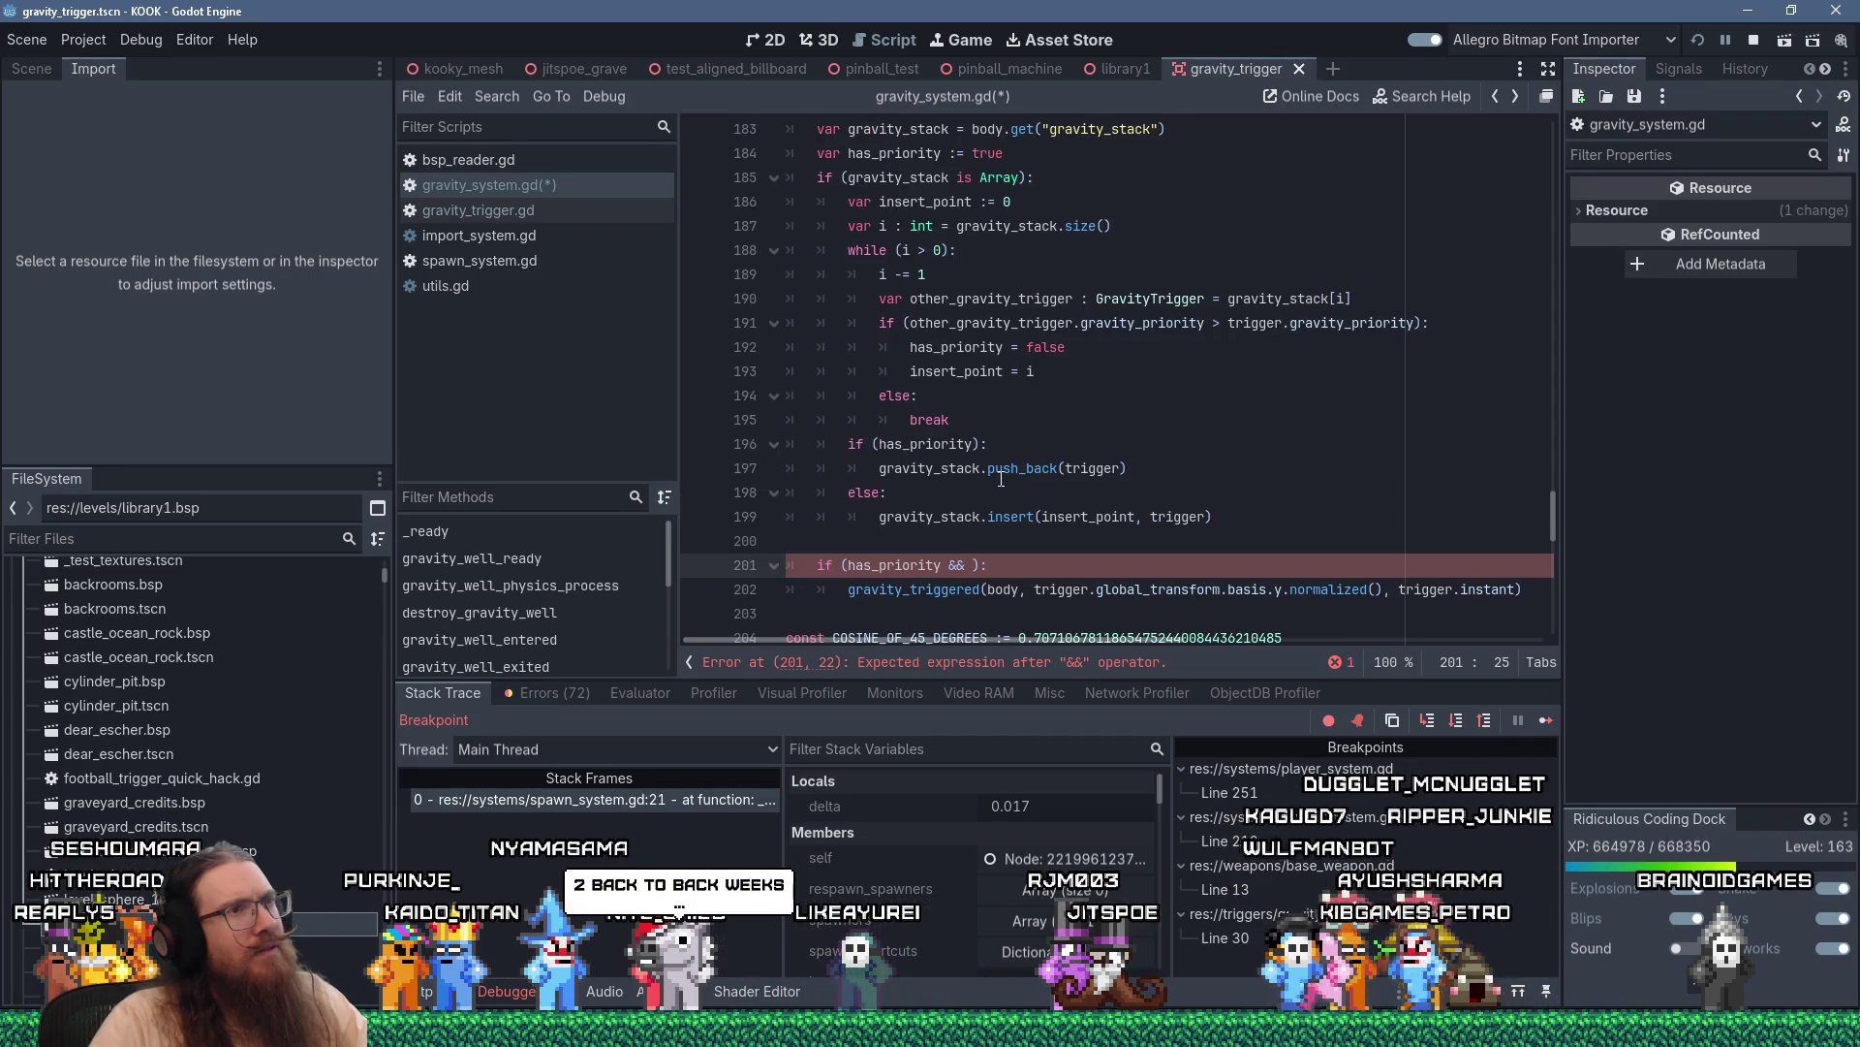
{"action": "scroll", "coordinate": [1001, 477], "scroll_direction": "up", "scroll_amount": 1}
{"action": "scroll", "coordinate": [1001, 478], "scroll_direction": "down", "scroll_amount": 2}
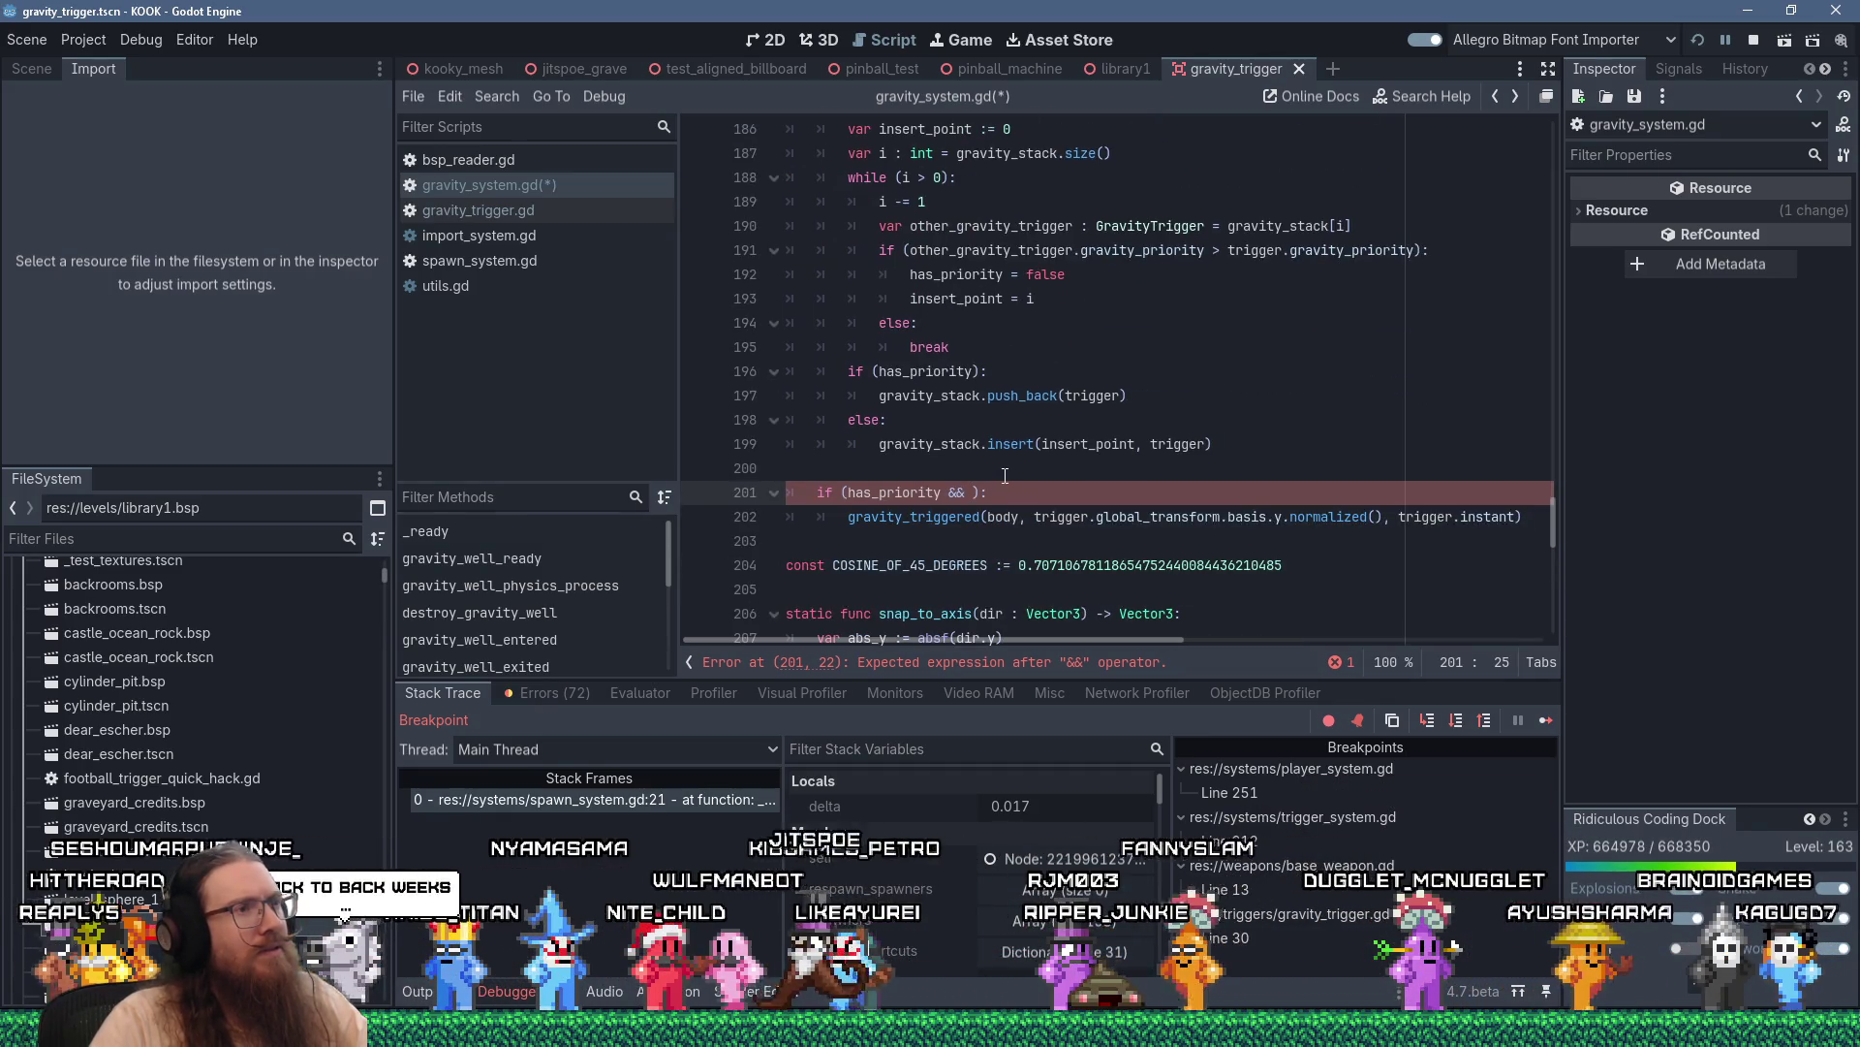
{"action": "scroll", "coordinate": [1005, 475], "scroll_direction": "up", "scroll_amount": 1}
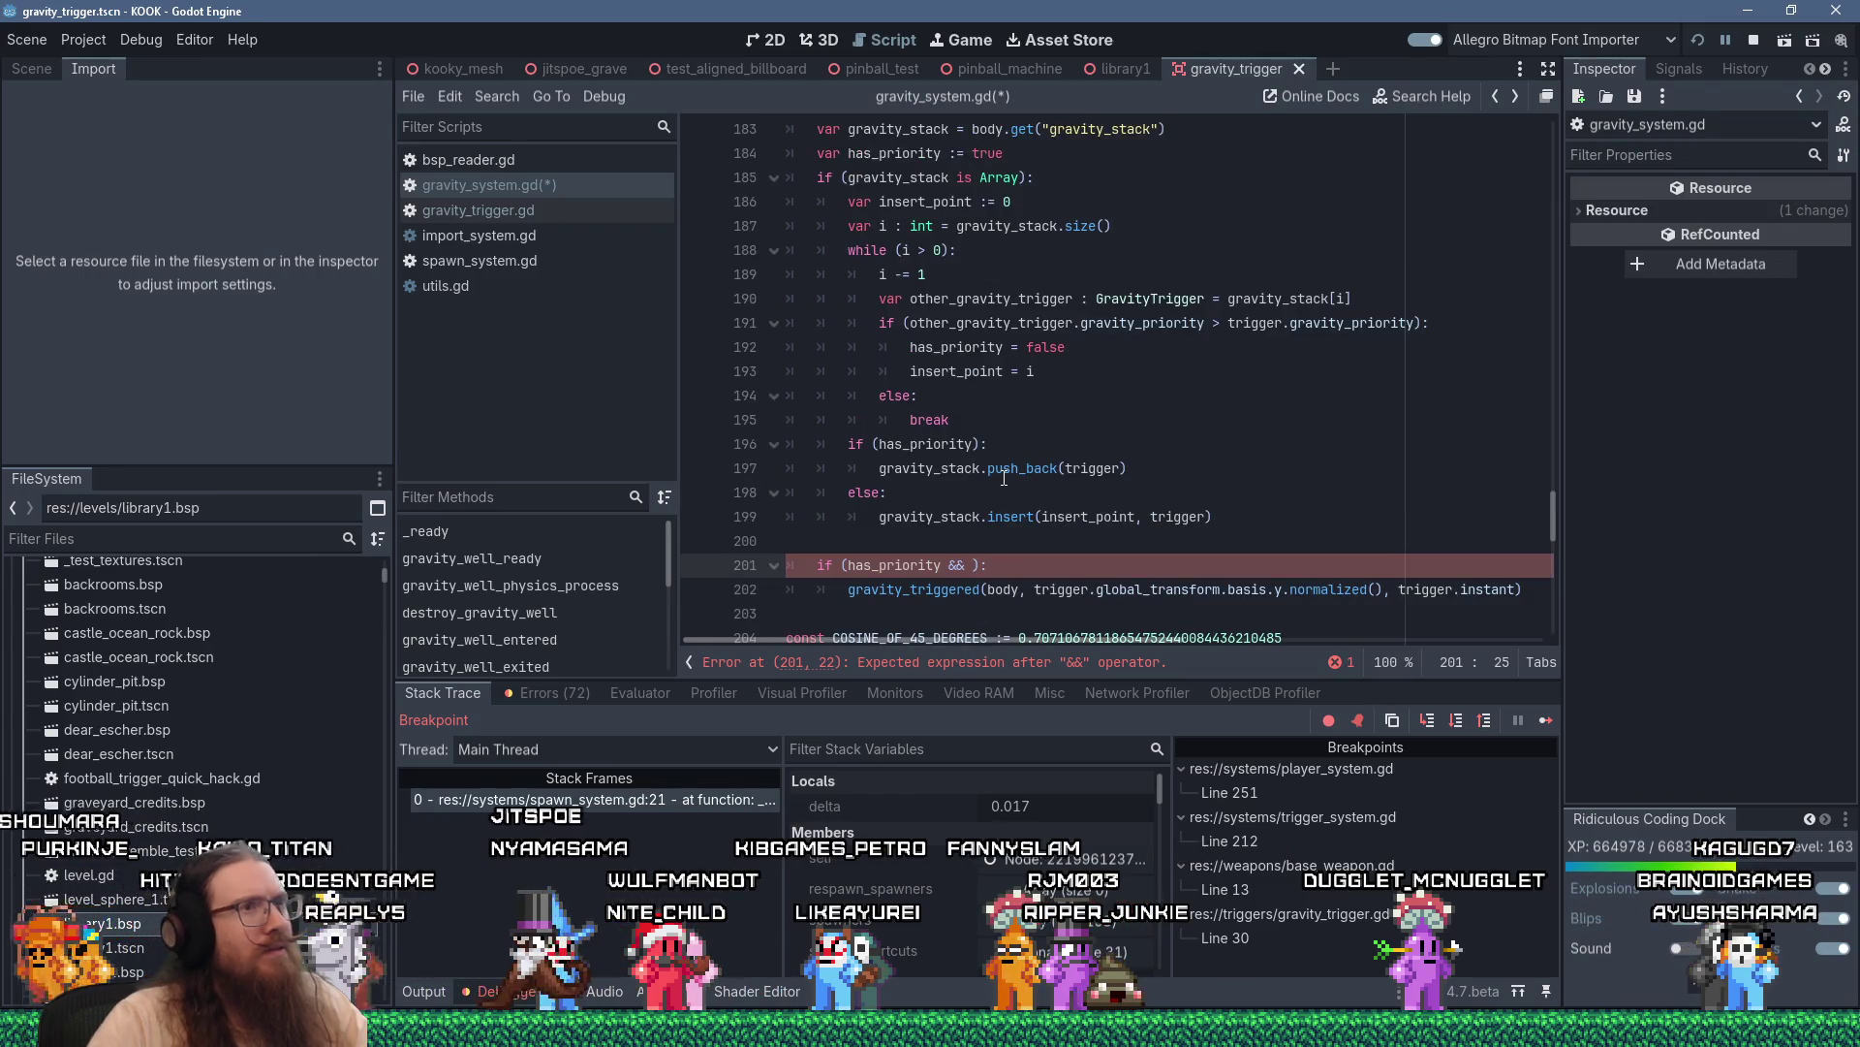
Complete the comparison trigger.type == GravityTrigger.GravityTriggerType.SELF_BASIS using autocomplete suggestions
{"action": "type", "text": "trigger."}
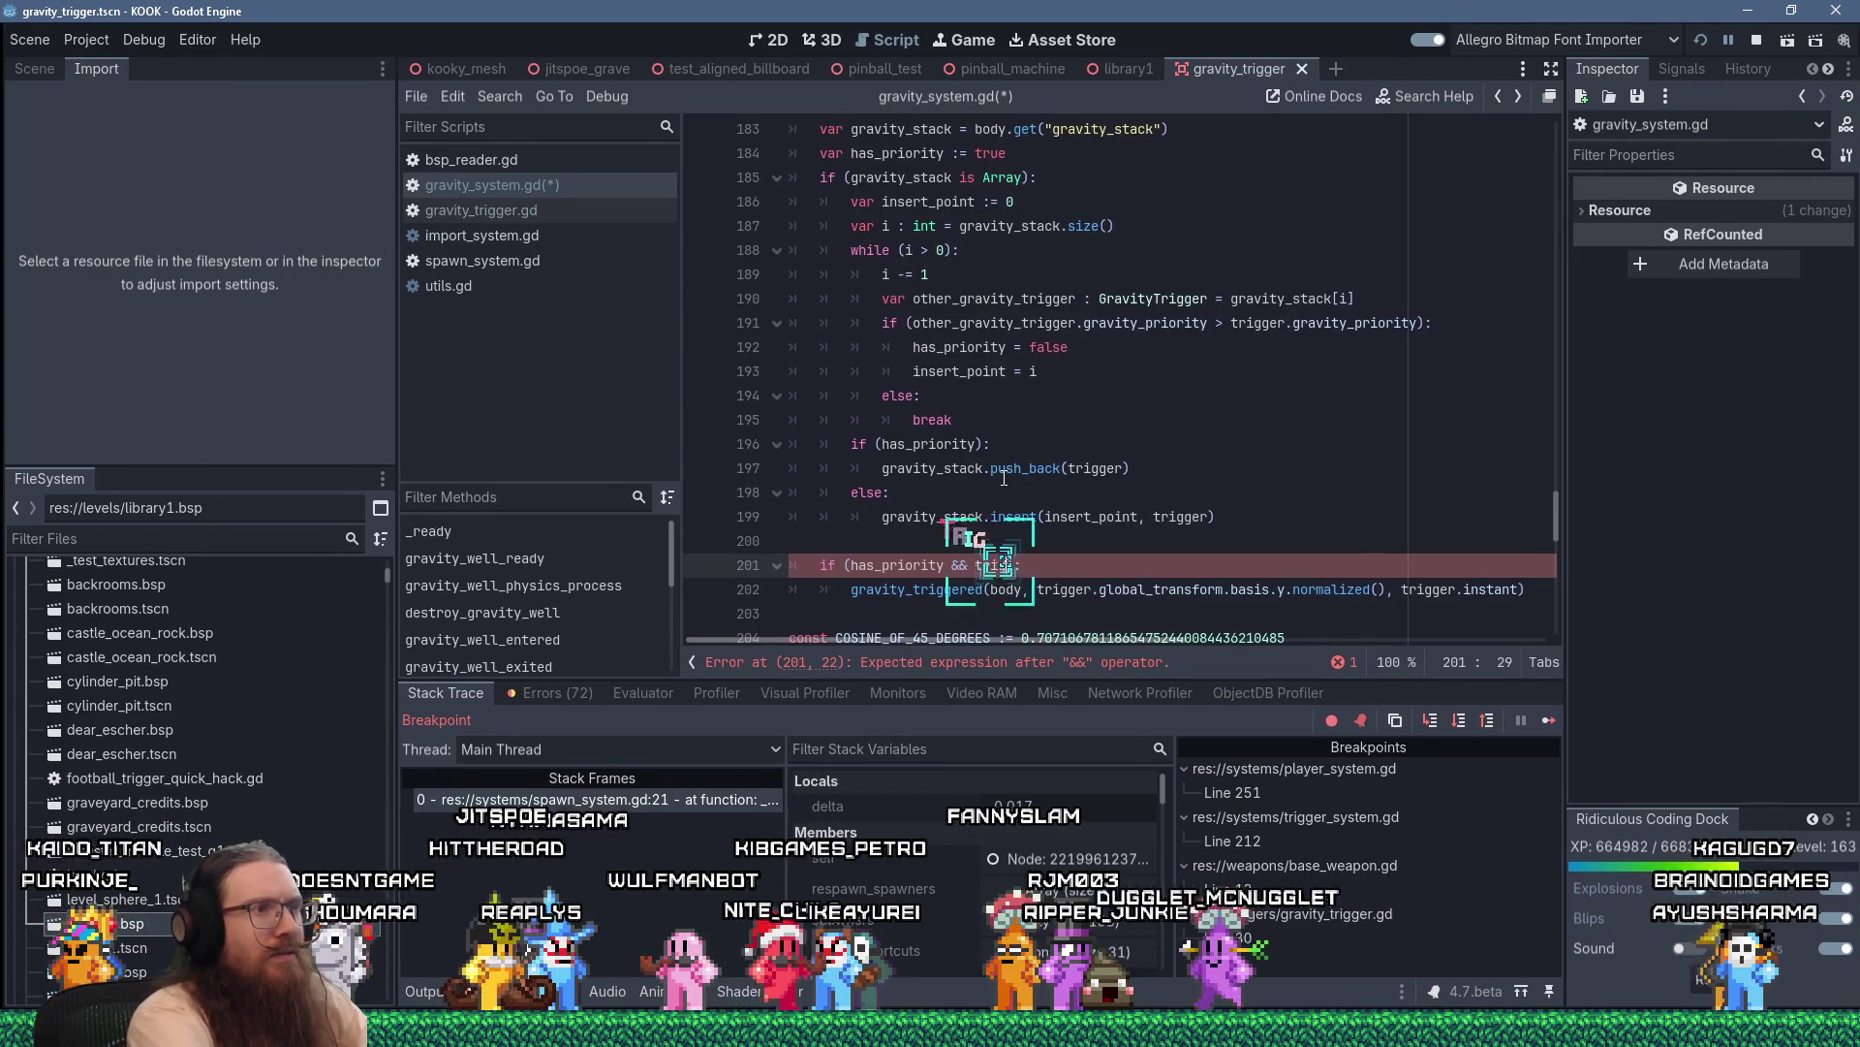
{"action": "type", "text": "type =="}
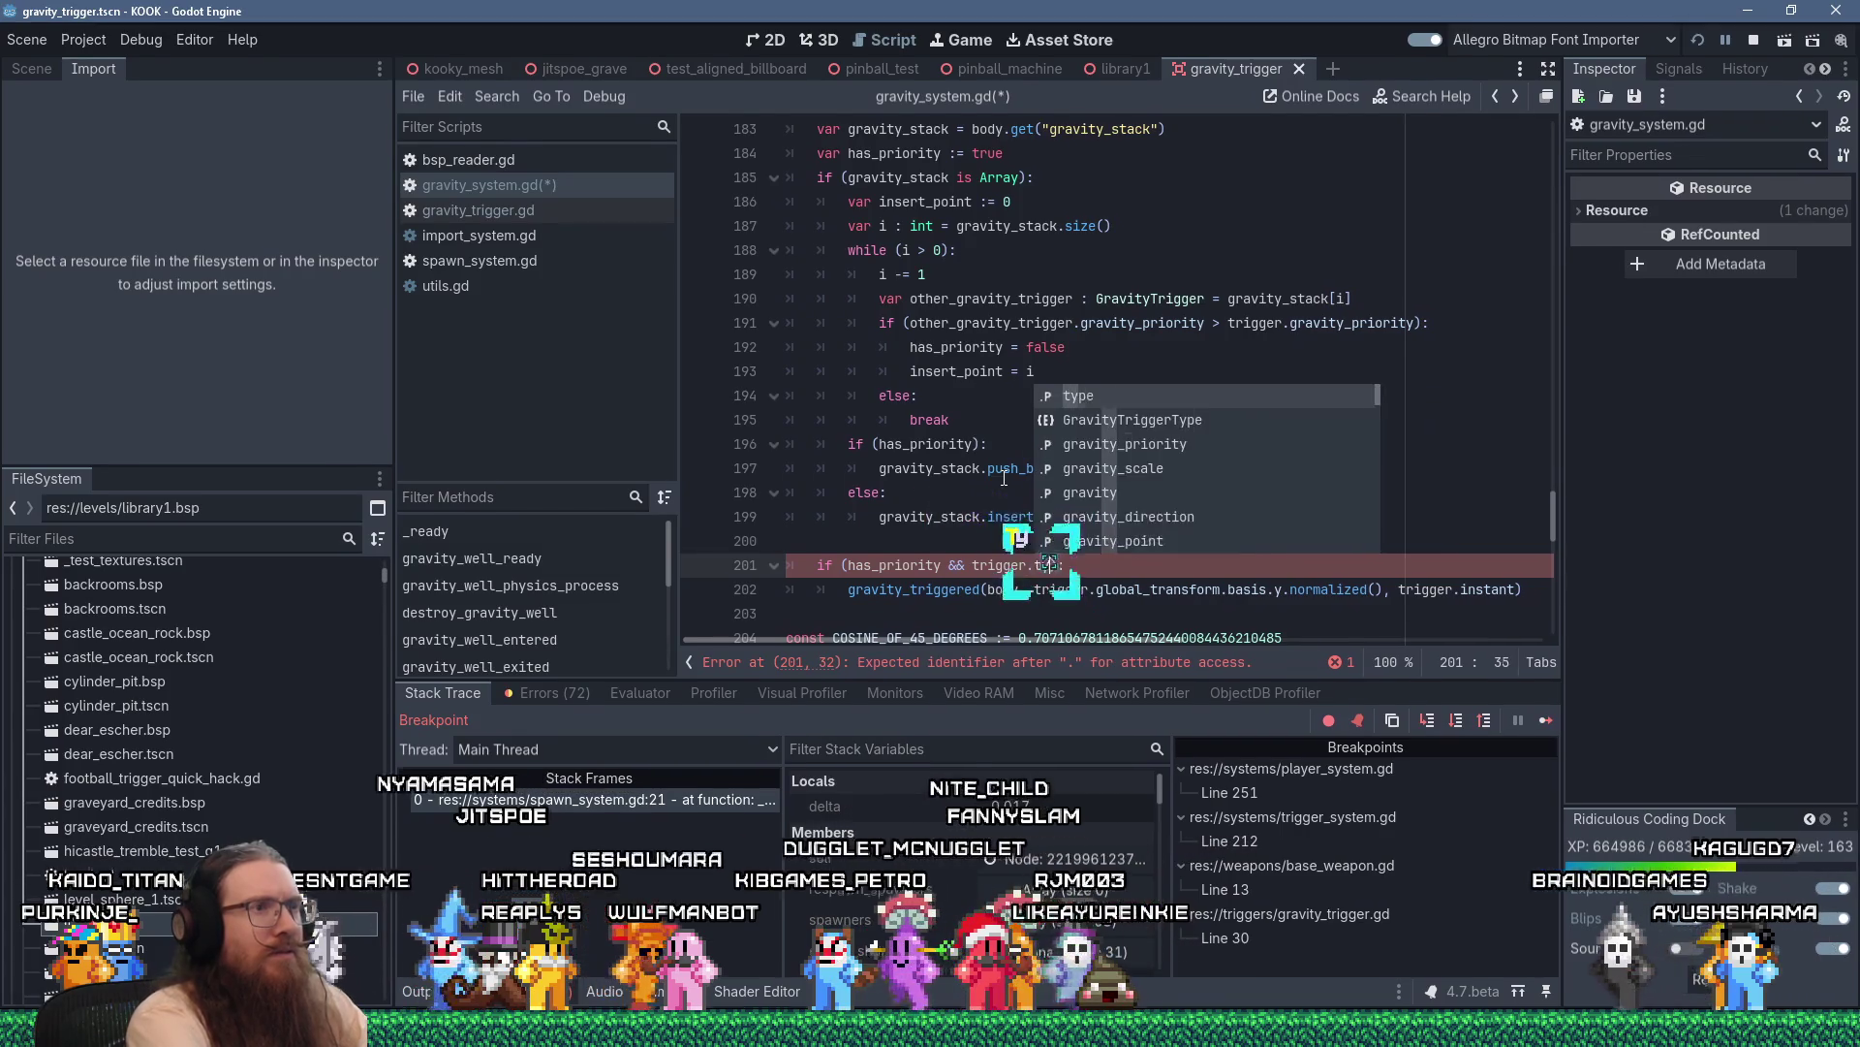
{"action": "type", "text": " GravityTrigge"}
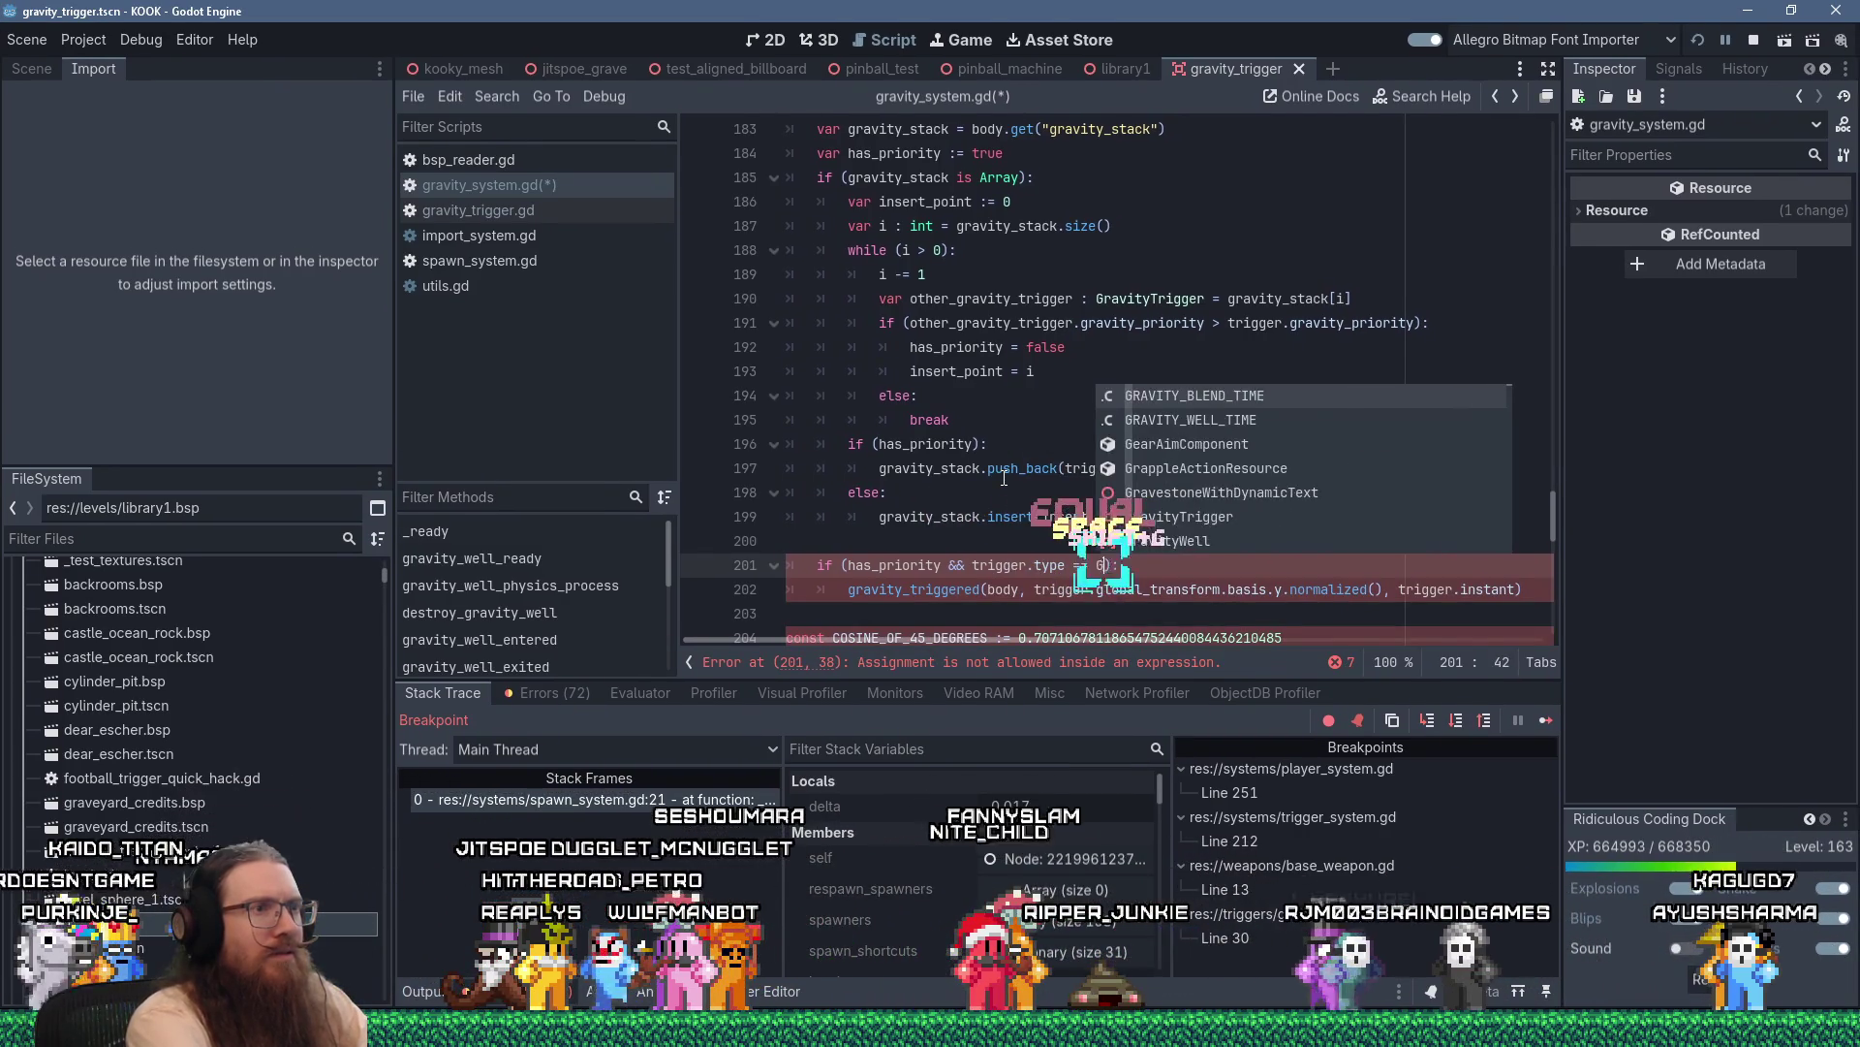
{"action": "type", "text": "r."}
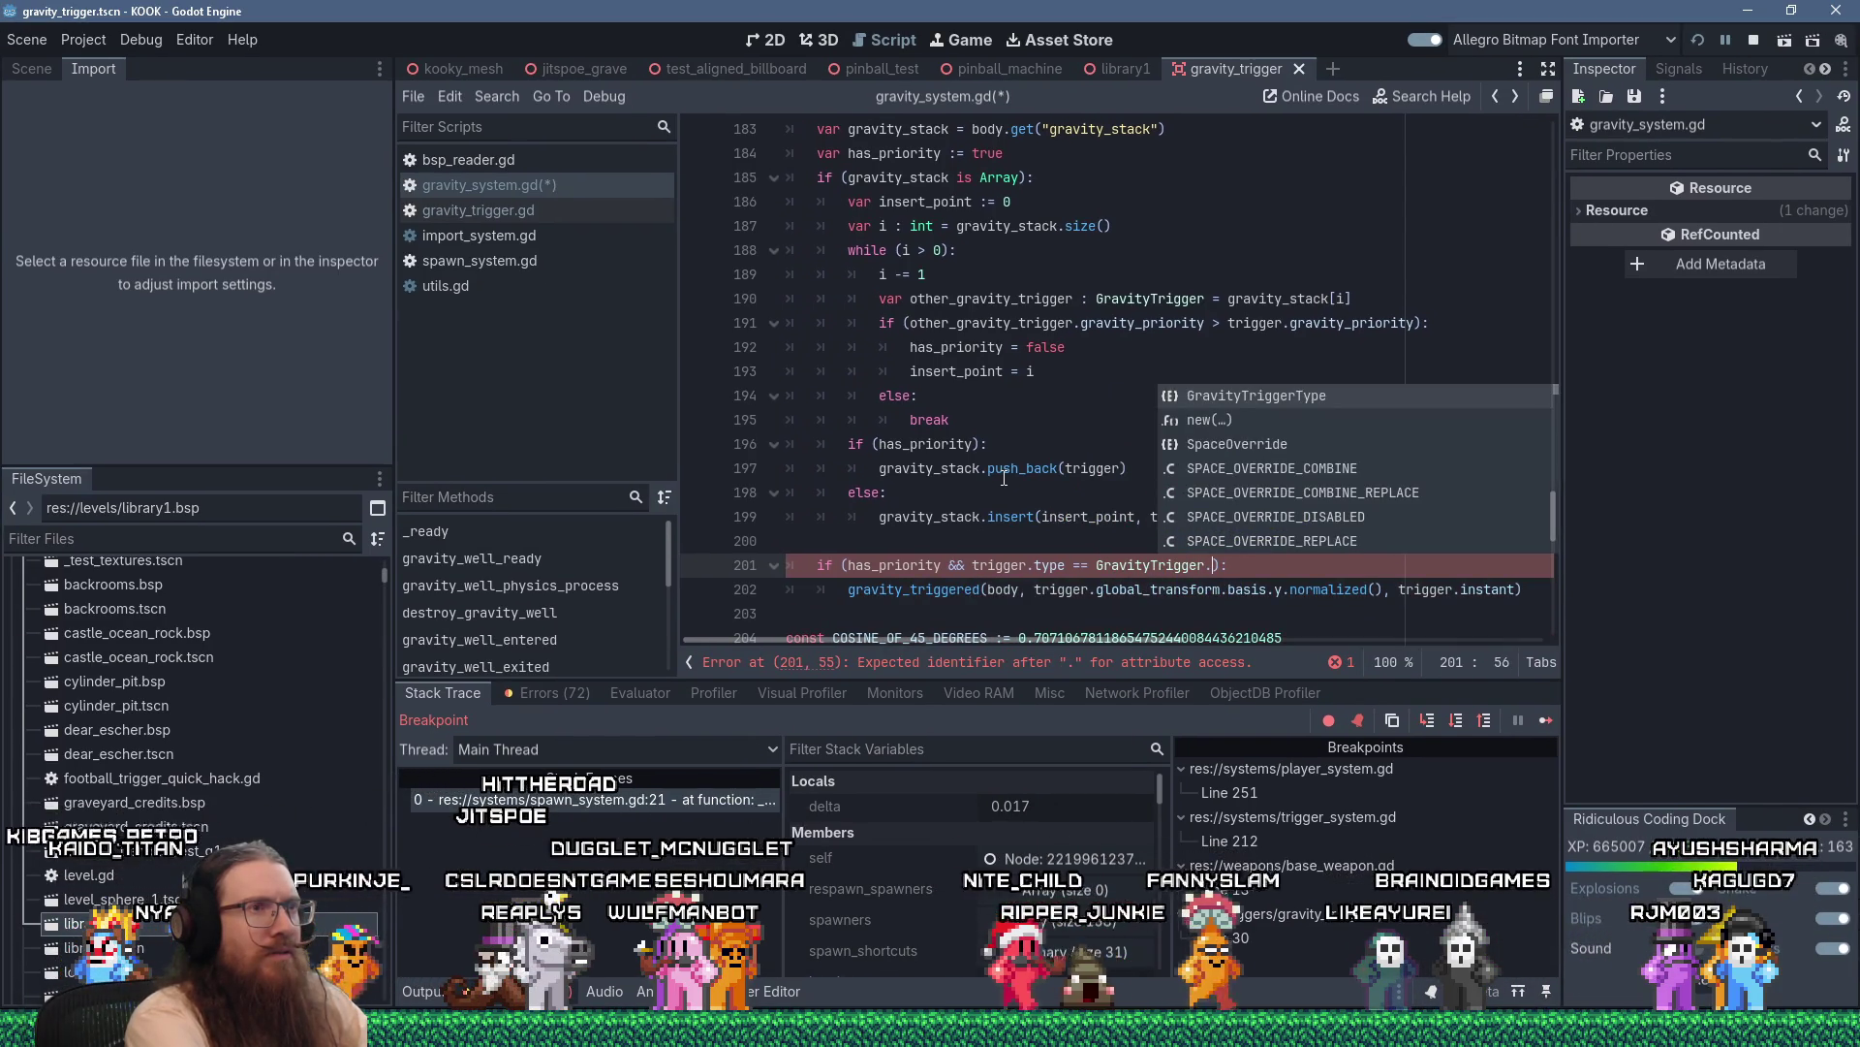
{"action": "key", "text": "Return"}
{"action": "type", "text": "."}
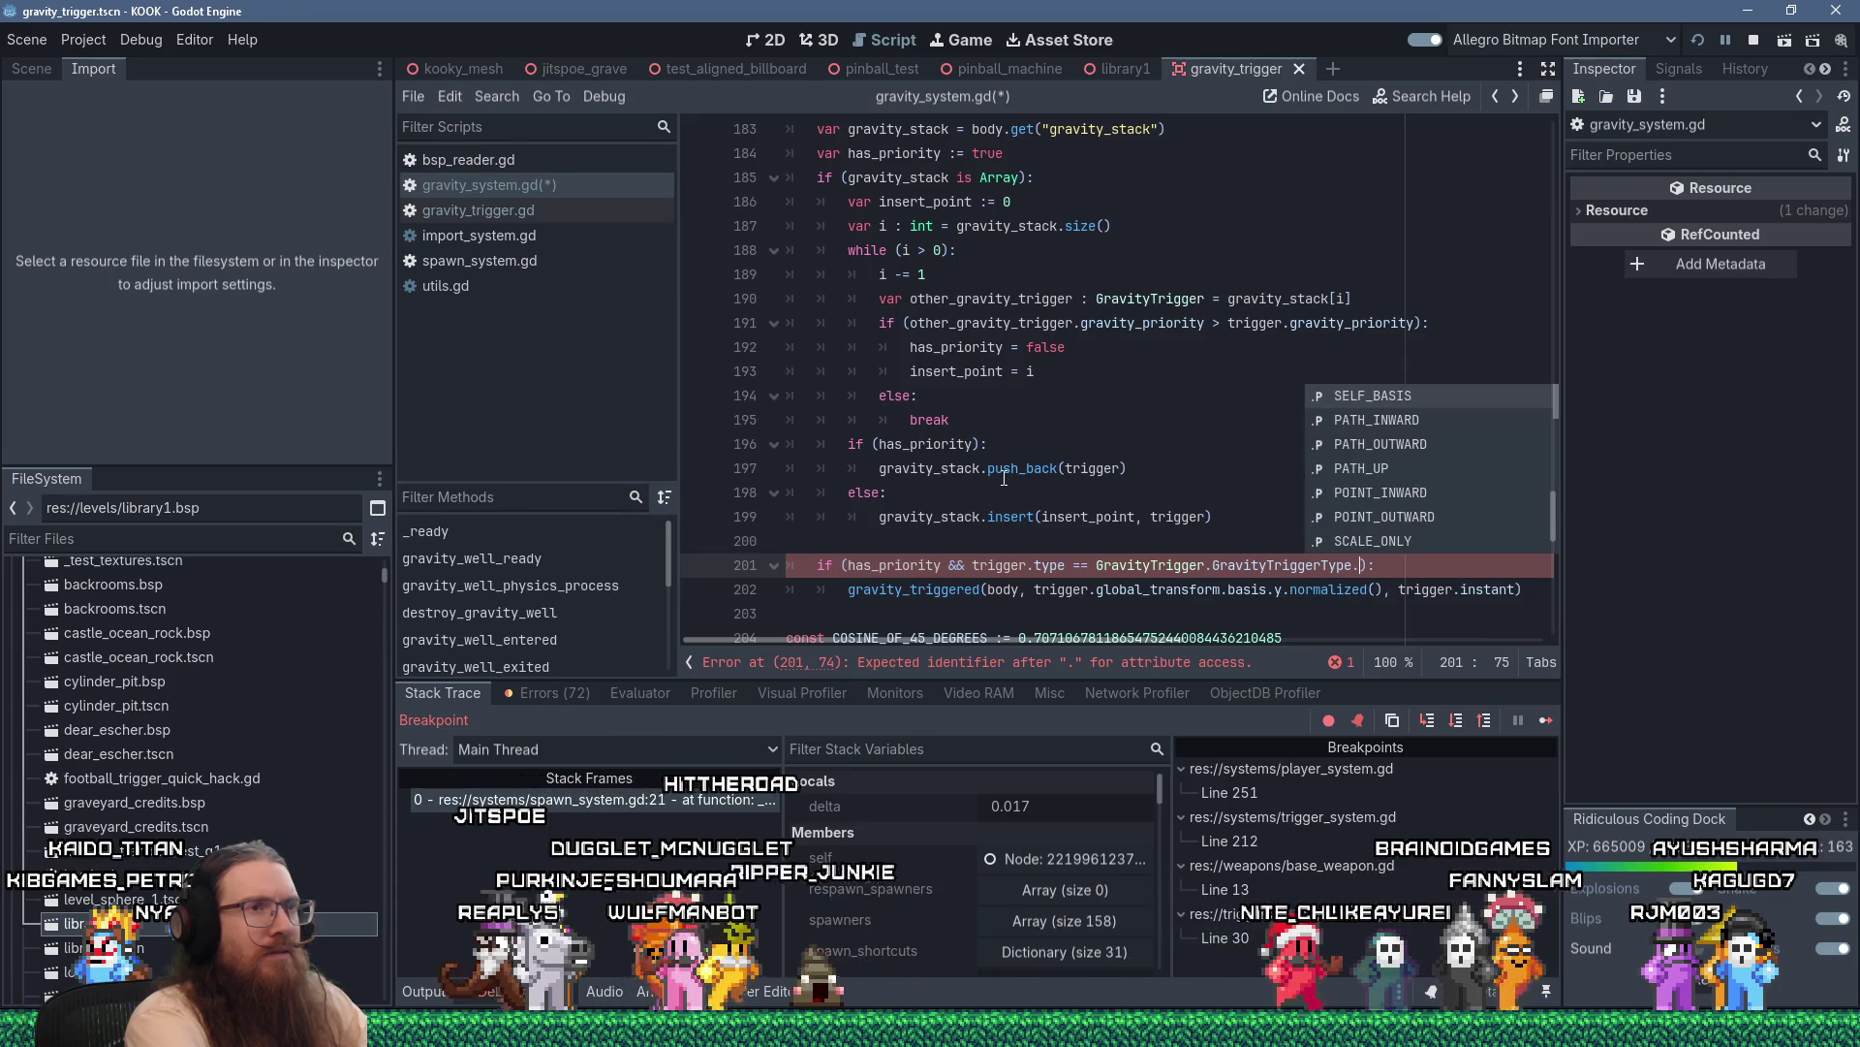
{"action": "key", "text": "Down"}
{"action": "key", "text": "Down"}
{"action": "key", "text": "Down"}
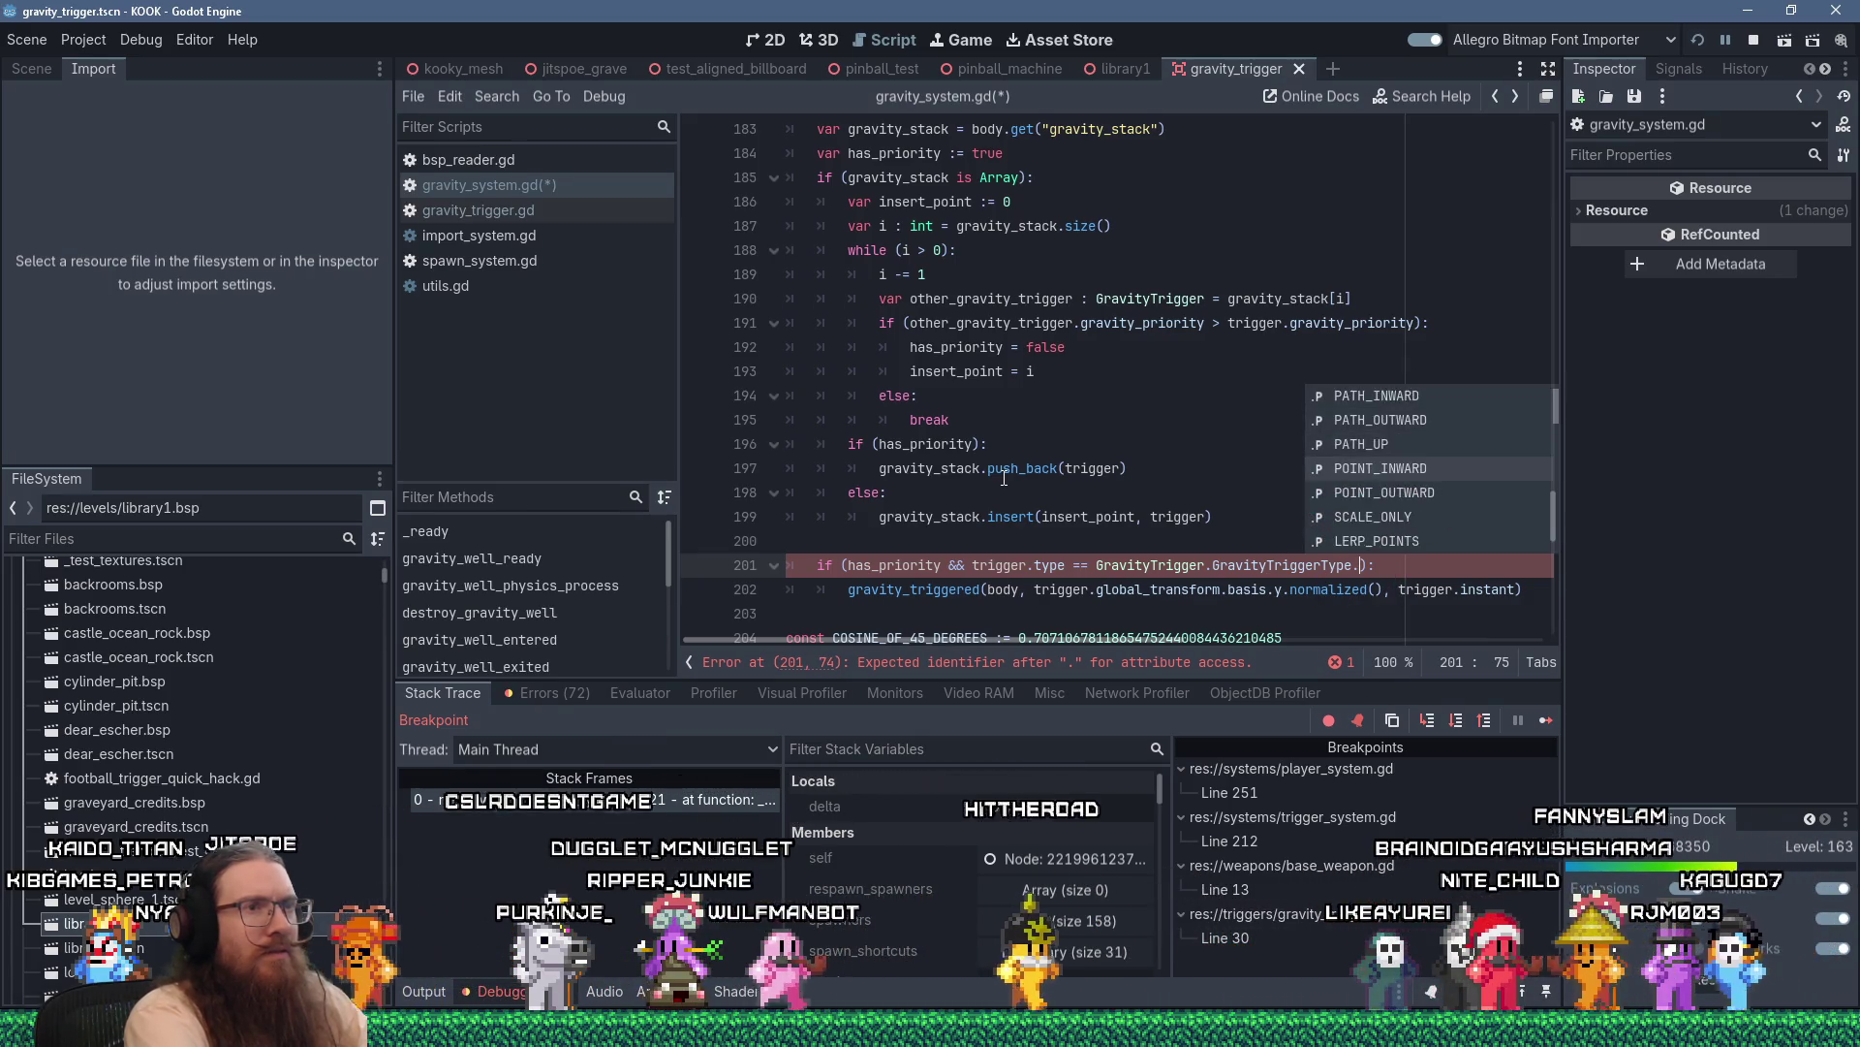
{"action": "key", "text": "Up"}
{"action": "key", "text": "Up"}
{"action": "key", "text": "Up"}
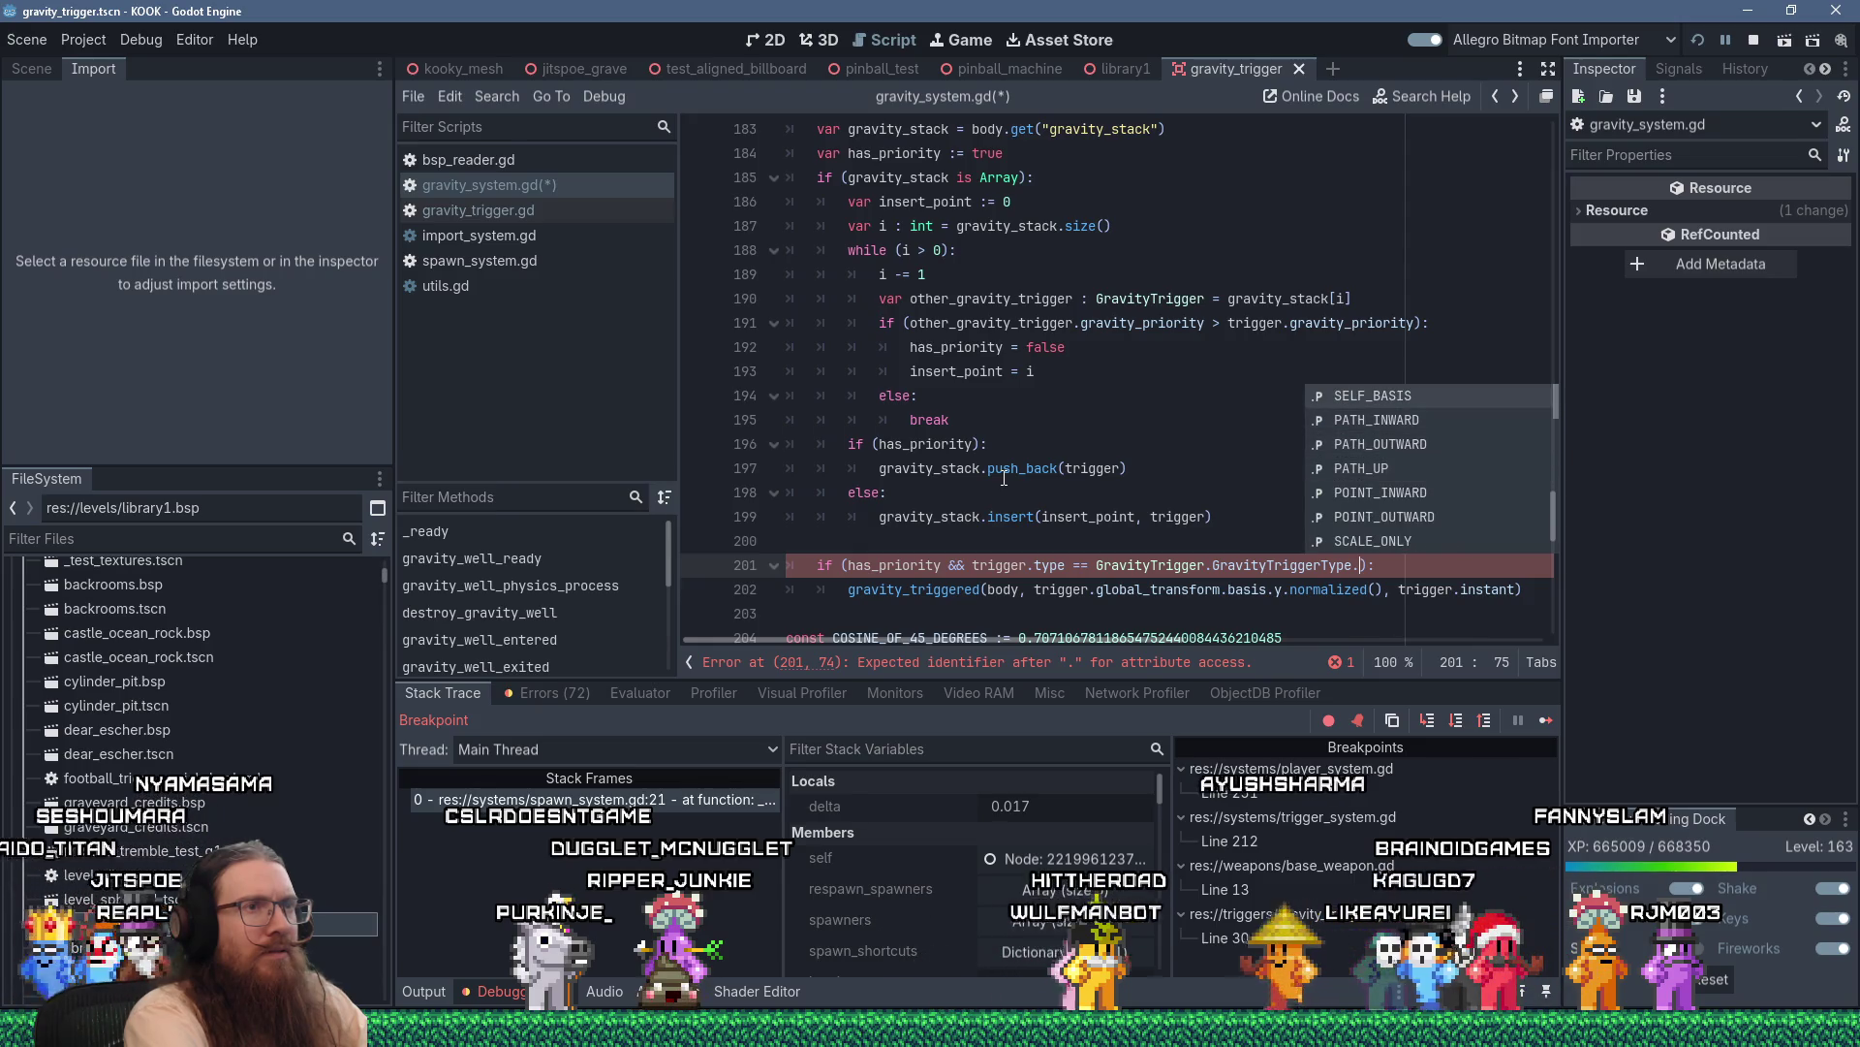
{"action": "key", "text": "Return"}
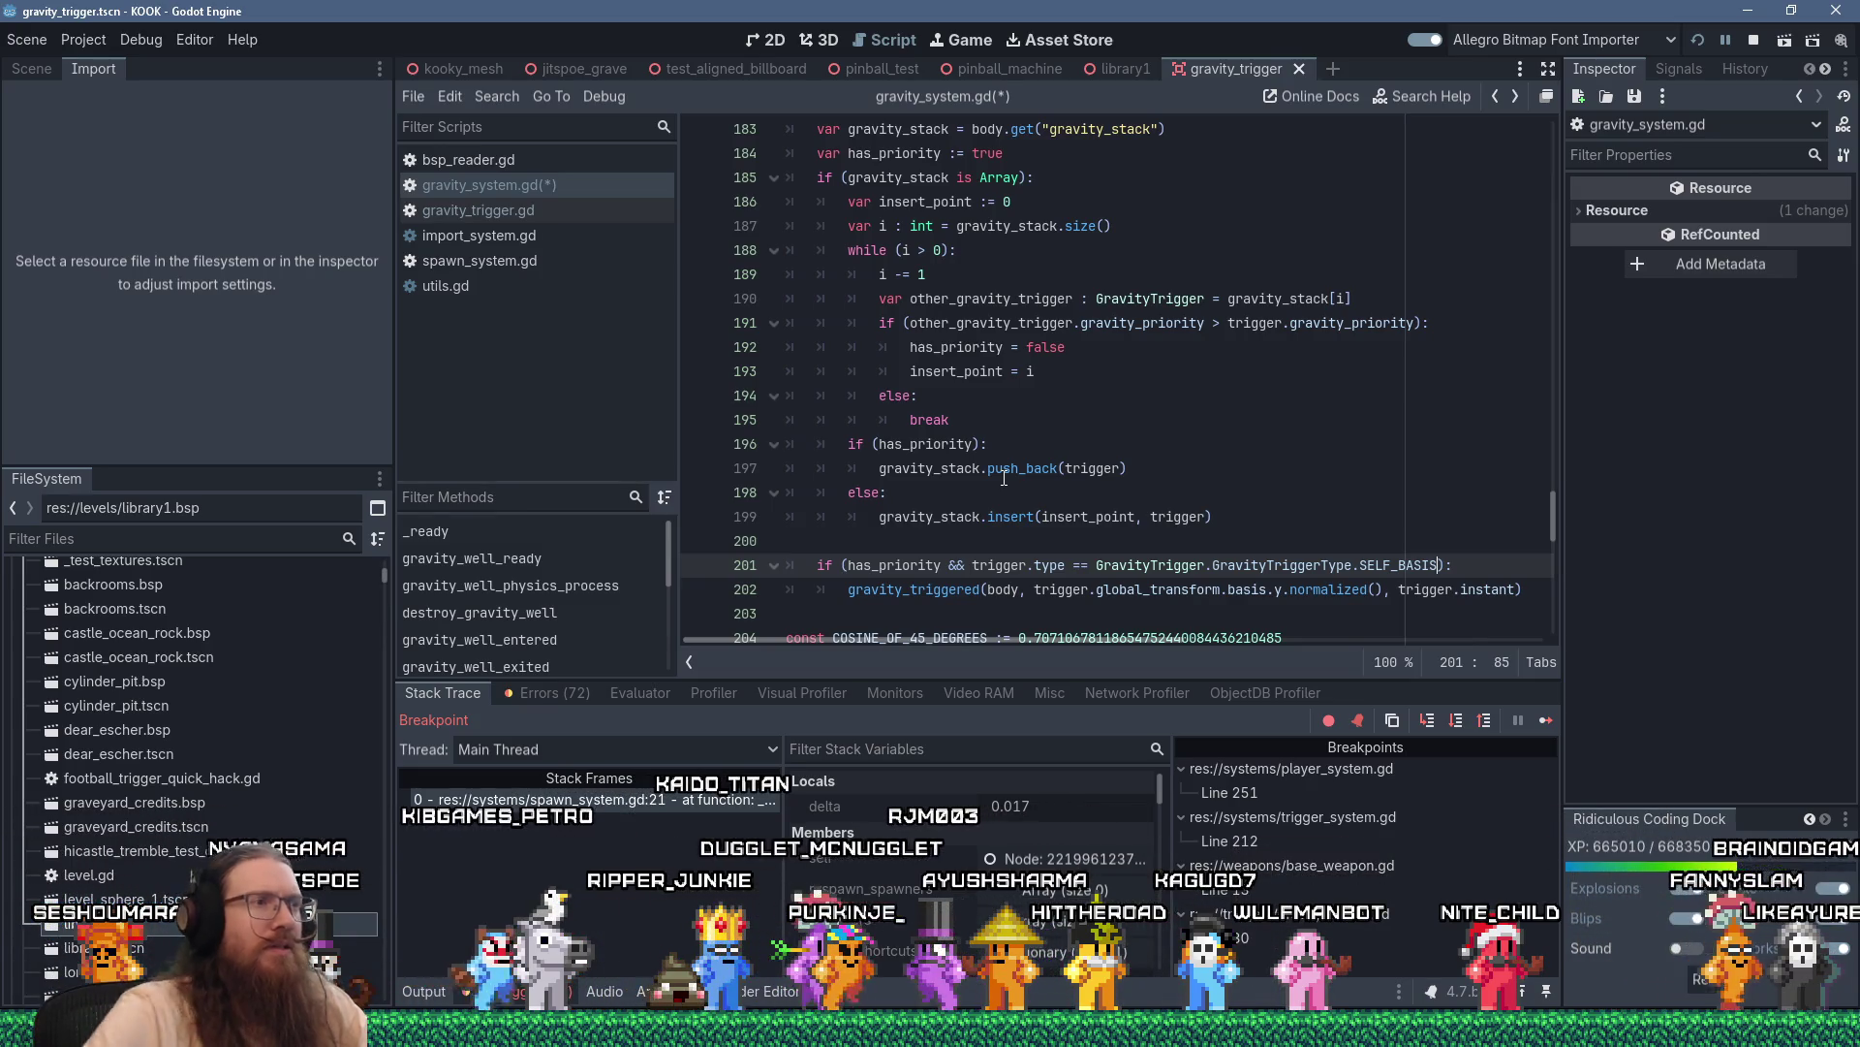
Check GravityTriggerType on line 201 and place the caret on the blank line after the block
{"action": "left_click", "coordinate": [865, 602]}
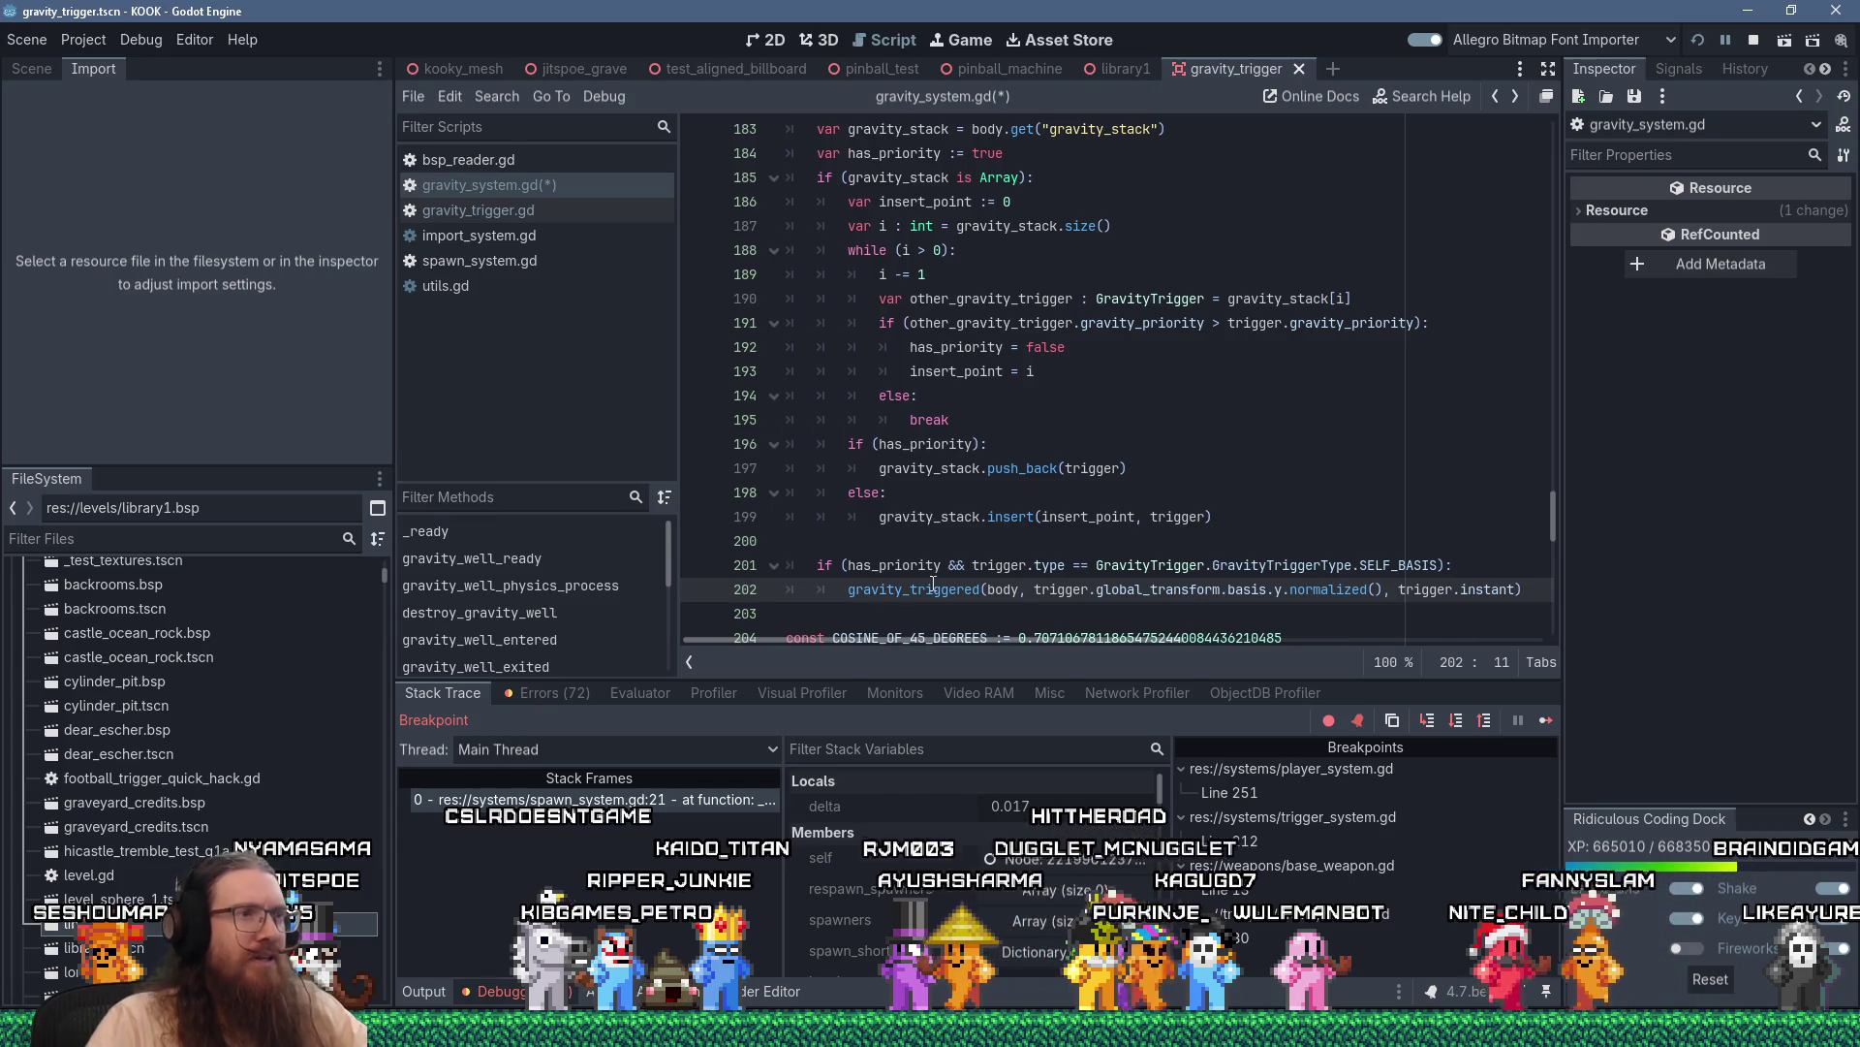
{"action": "double_click", "coordinate": [1278, 565]}
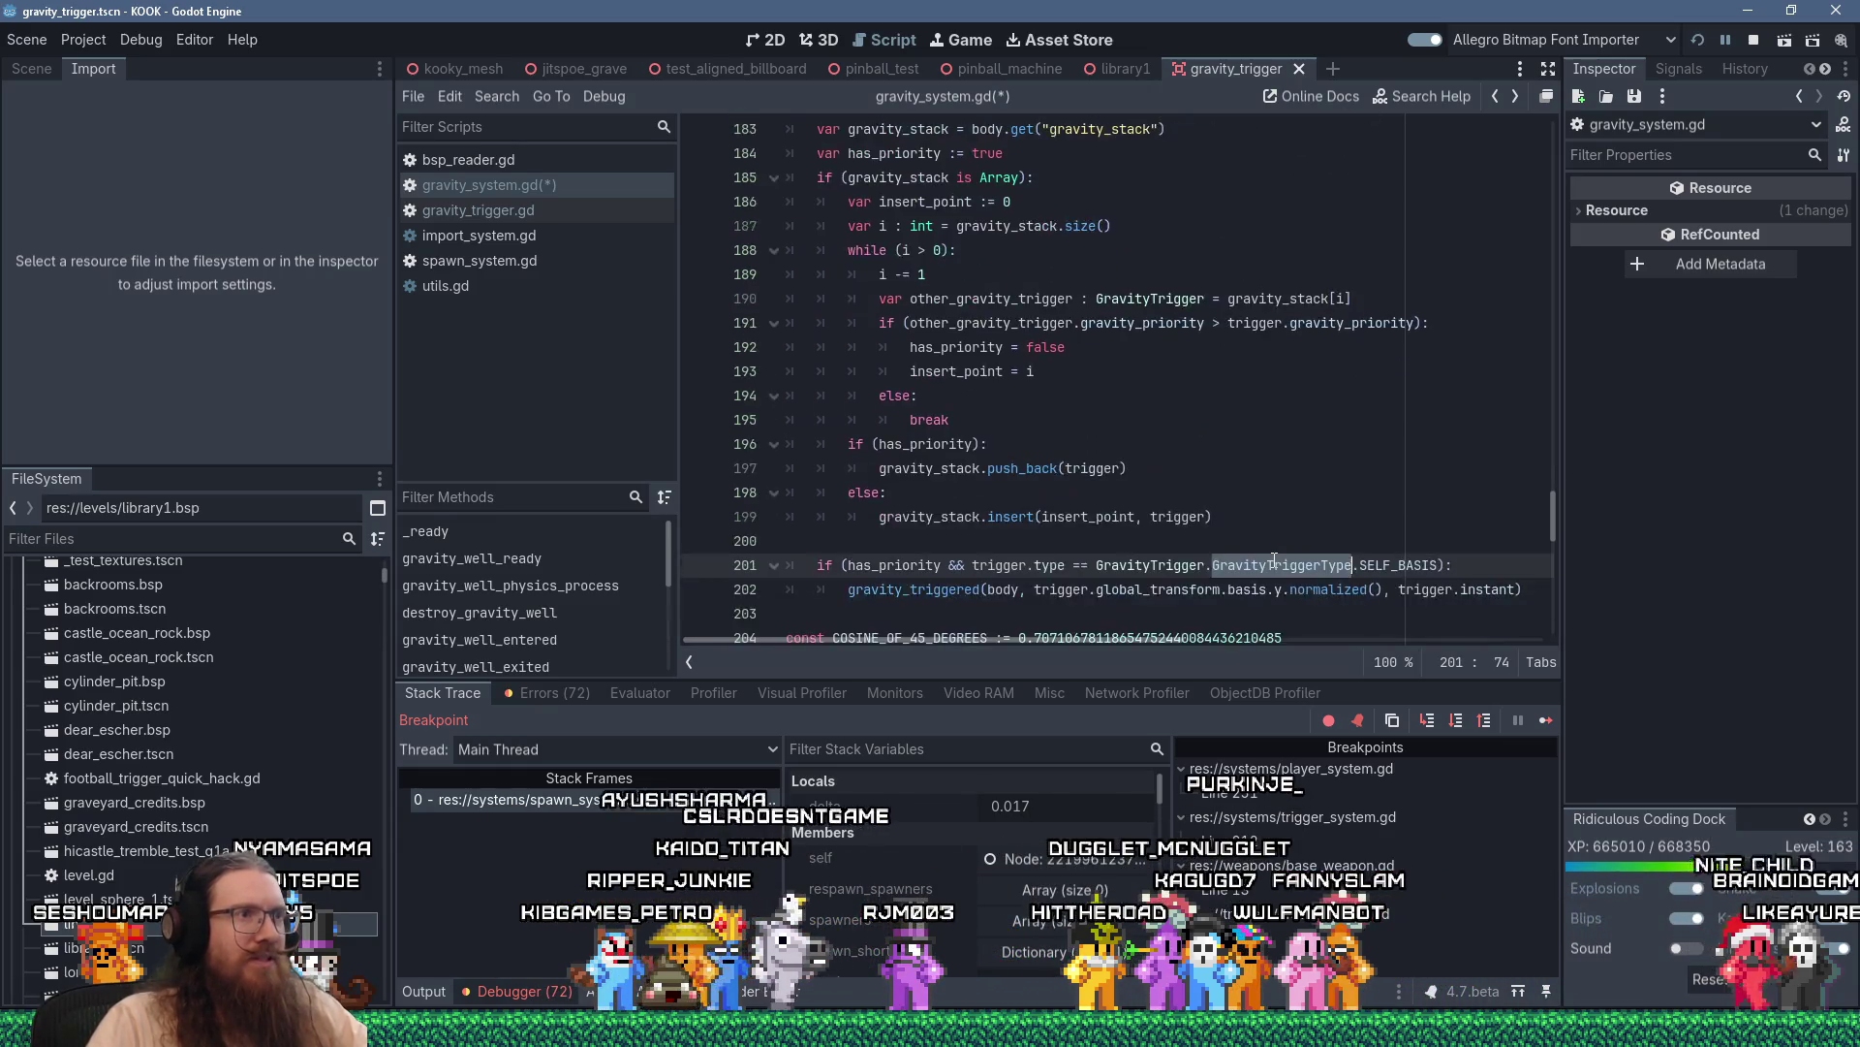
{"action": "scroll", "coordinate": [1275, 562], "scroll_direction": "down", "scroll_amount": 3}
{"action": "left_click", "coordinate": [934, 397]}
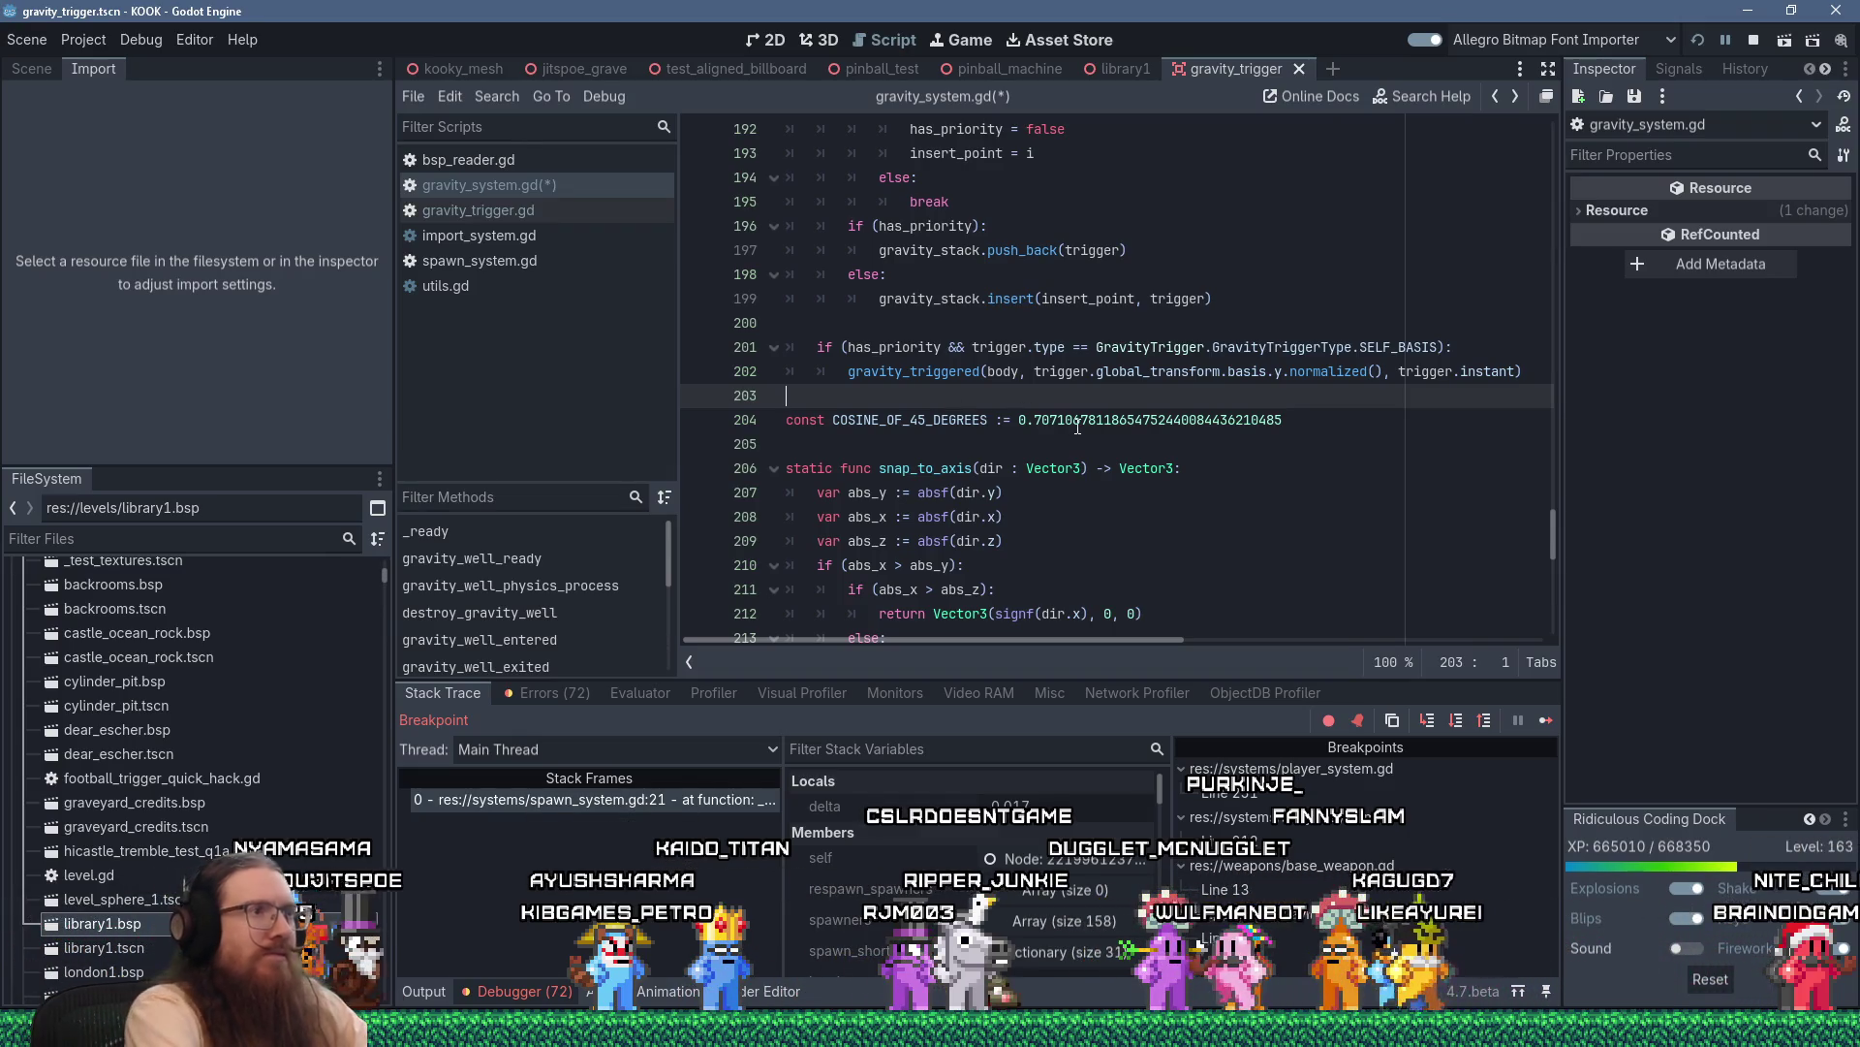
Insert an extra blank line before the COSINE_OF_45_DEGREES constant, then review line 201's condition
{"action": "key", "text": "Return"}
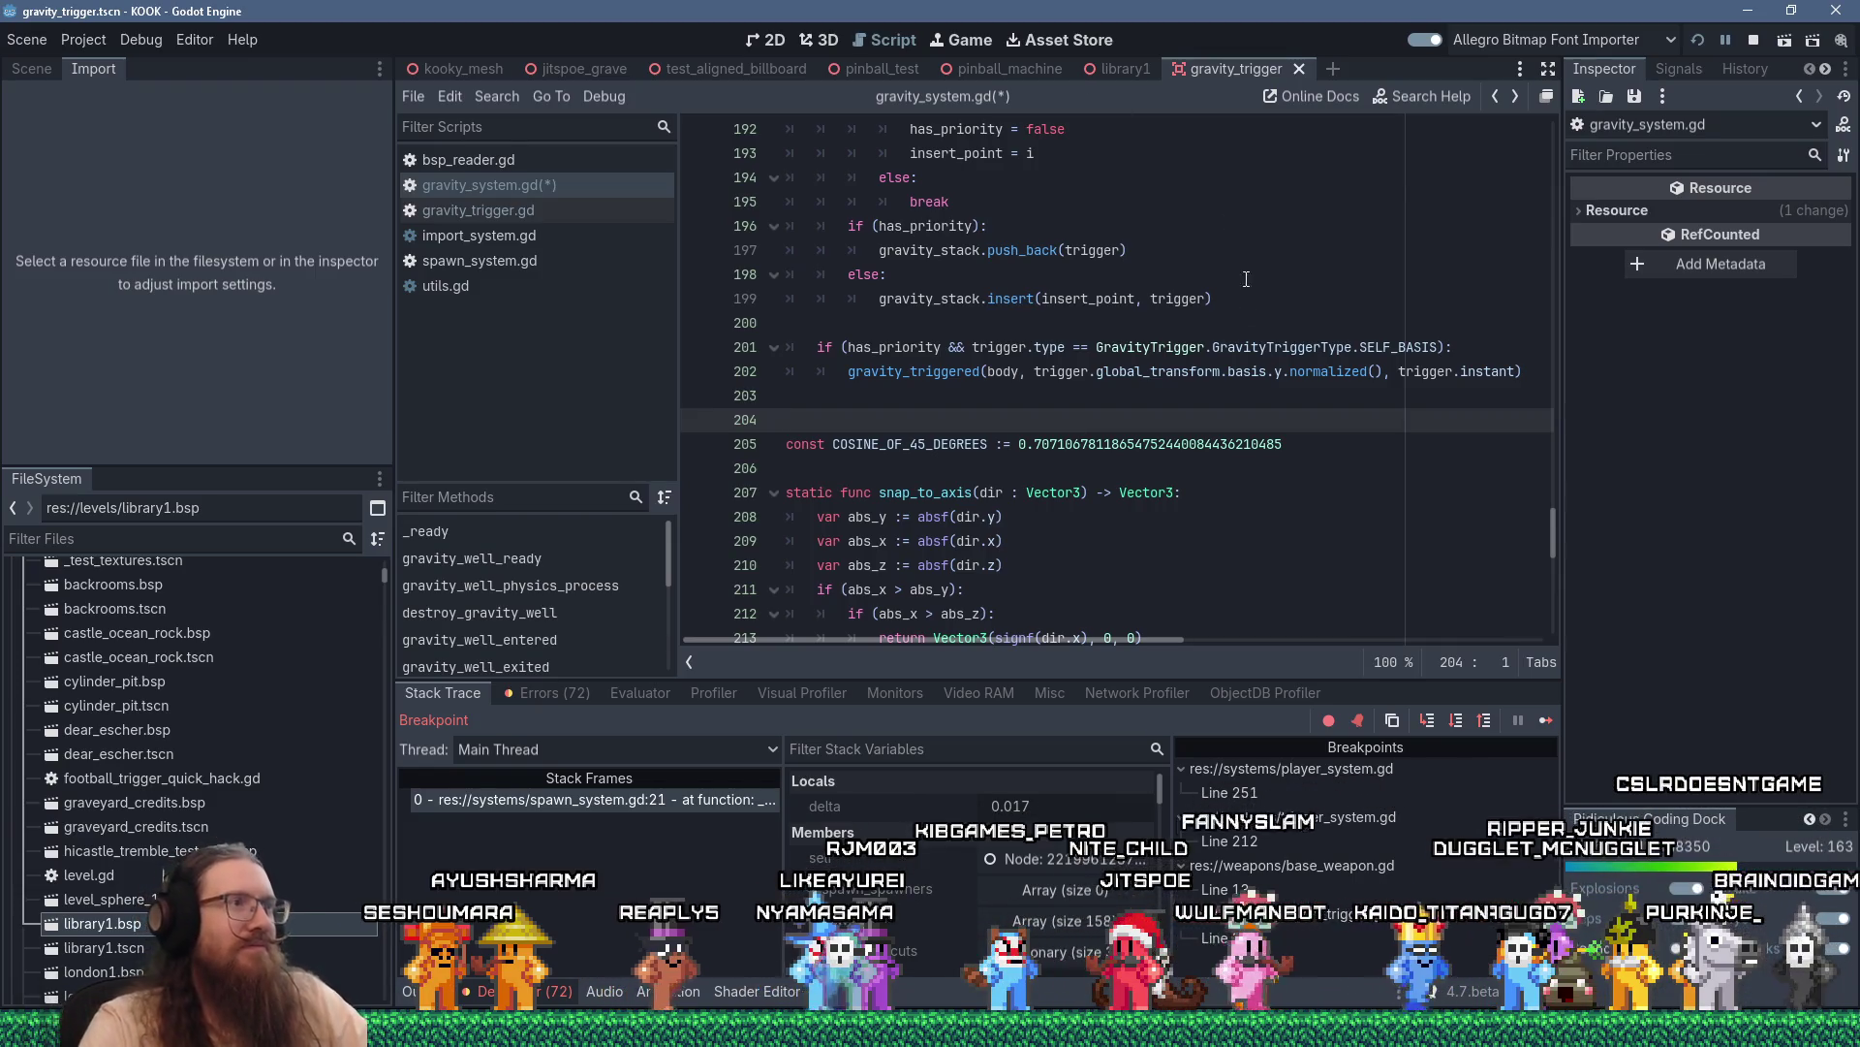
{"action": "scroll", "coordinate": [1240, 351], "scroll_direction": "up", "scroll_amount": 3}
{"action": "scroll", "coordinate": [1241, 349], "scroll_direction": "up", "scroll_amount": 3}
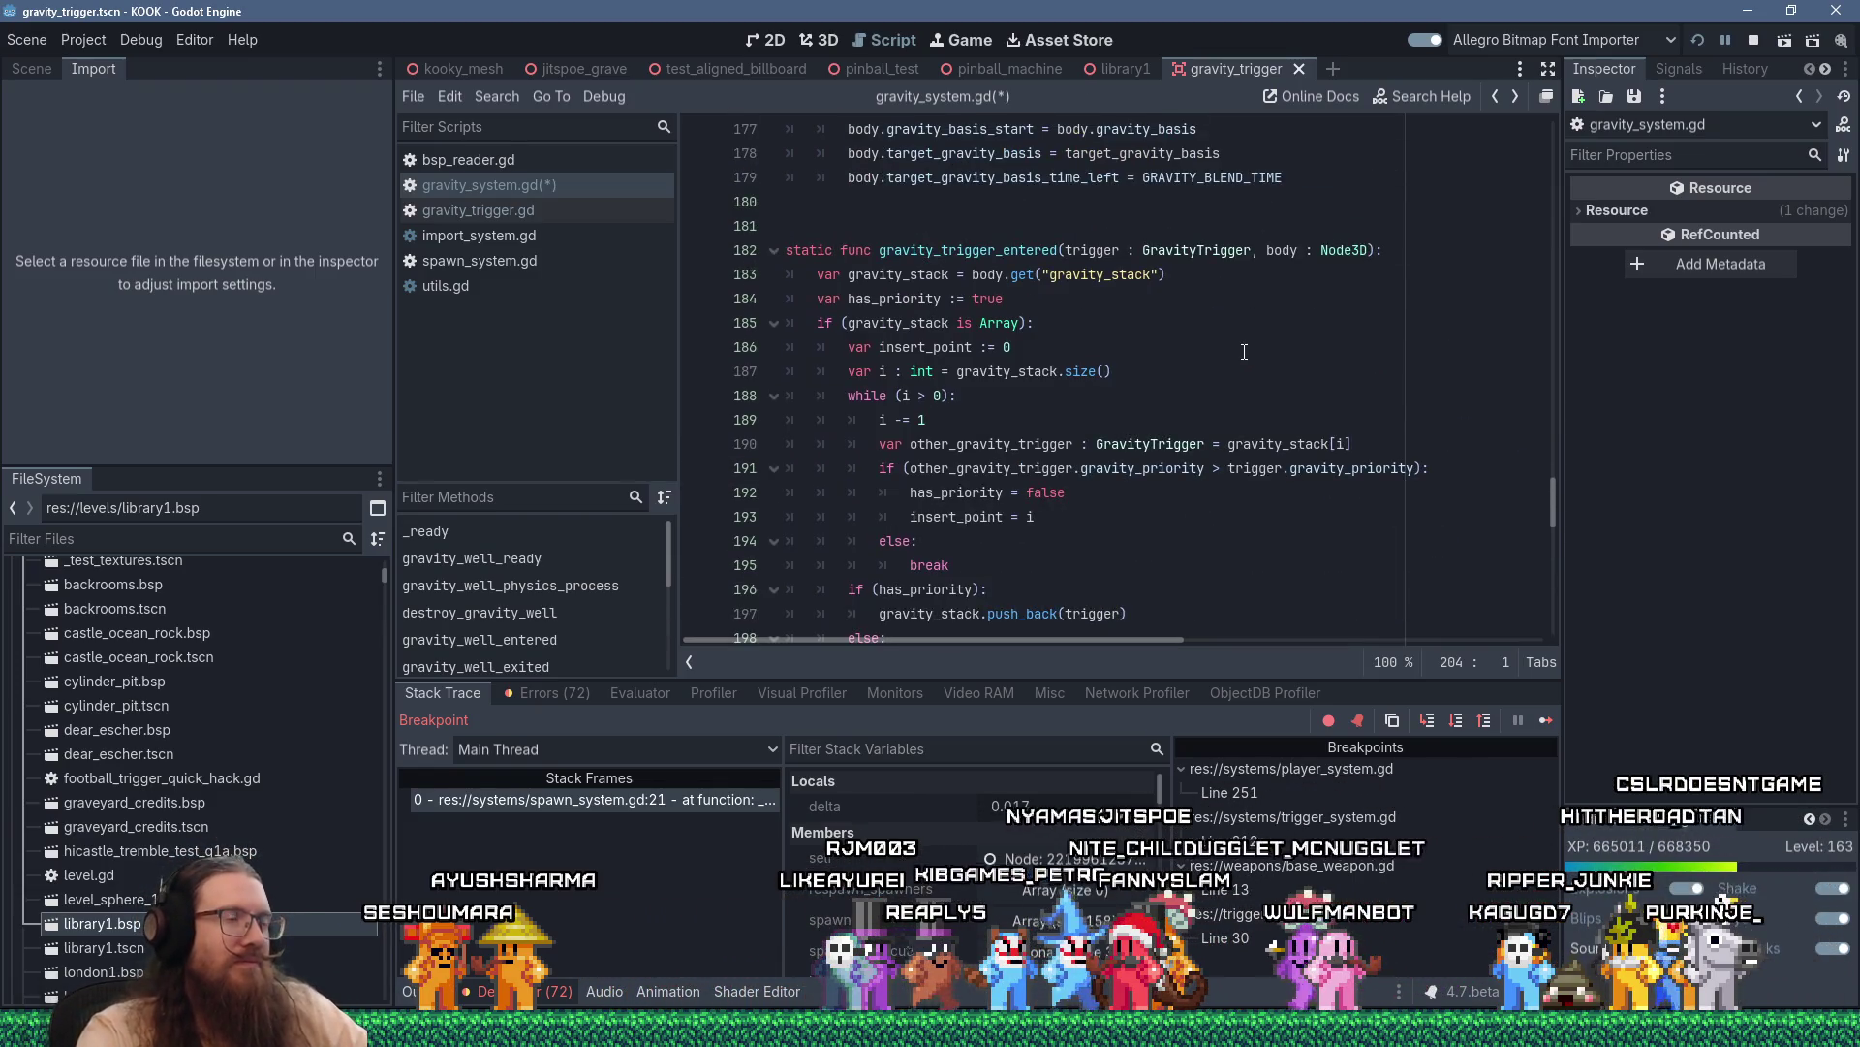
{"action": "scroll", "coordinate": [1237, 369], "scroll_direction": "down", "scroll_amount": 5}
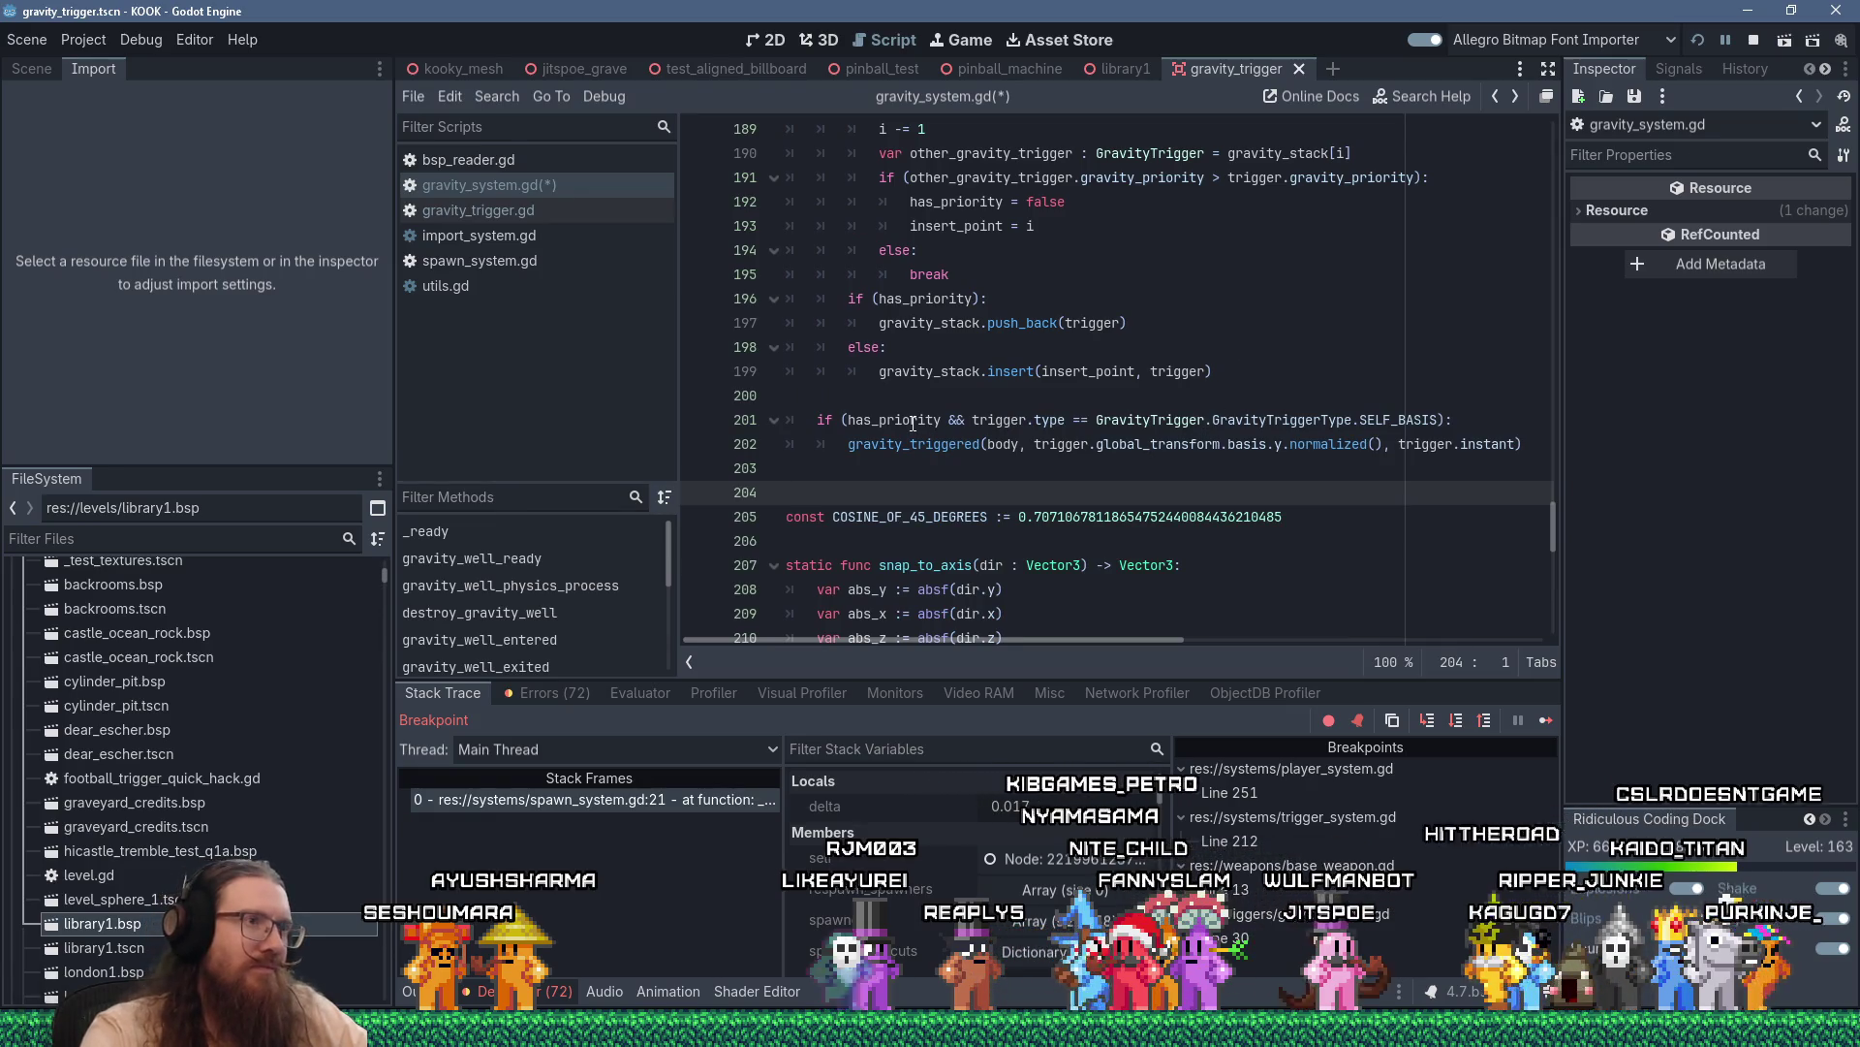
{"action": "double_click", "coordinate": [913, 421]}
{"action": "double_click", "coordinate": [1281, 421]}
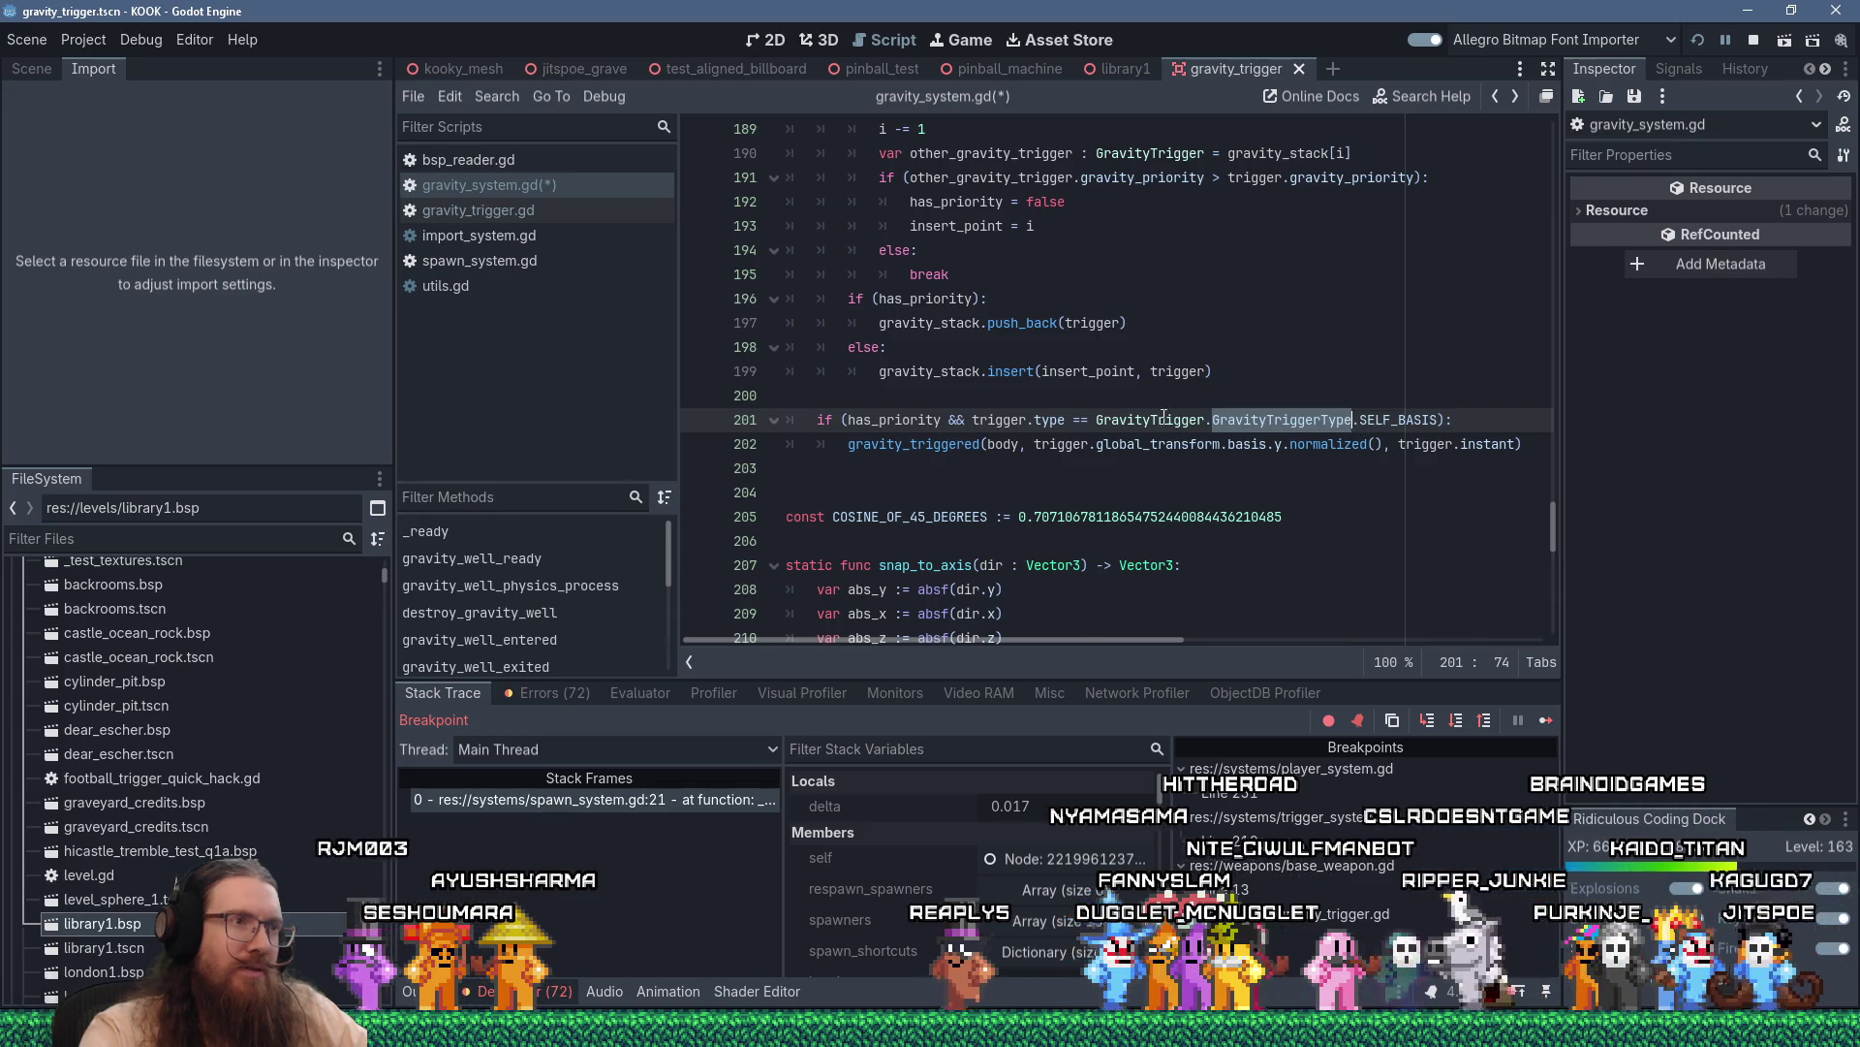
Put the caret at the end of line 193 and bring up the script Search menu
{"action": "scroll", "coordinate": [1163, 415], "scroll_direction": "up", "scroll_amount": 3}
{"action": "scroll", "coordinate": [1115, 364], "scroll_direction": "down", "scroll_amount": 3}
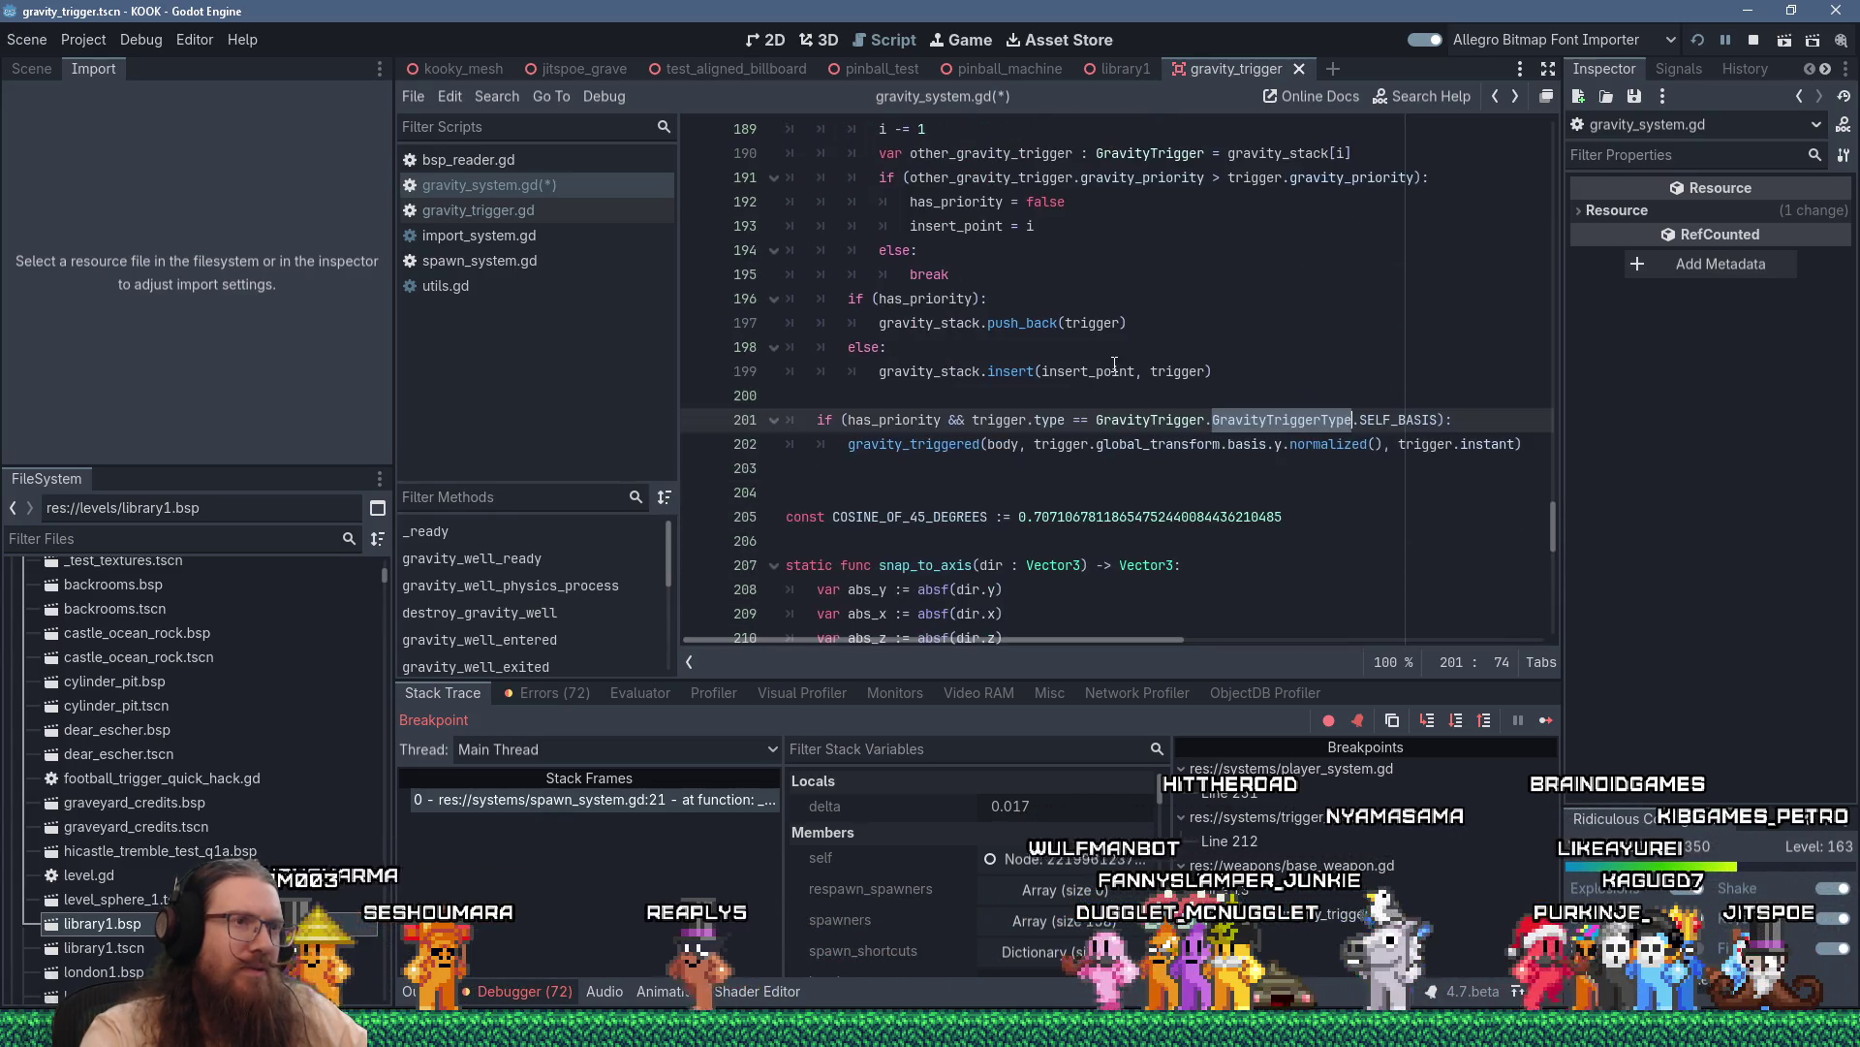
{"action": "scroll", "coordinate": [1114, 364], "scroll_direction": "up", "scroll_amount": 2}
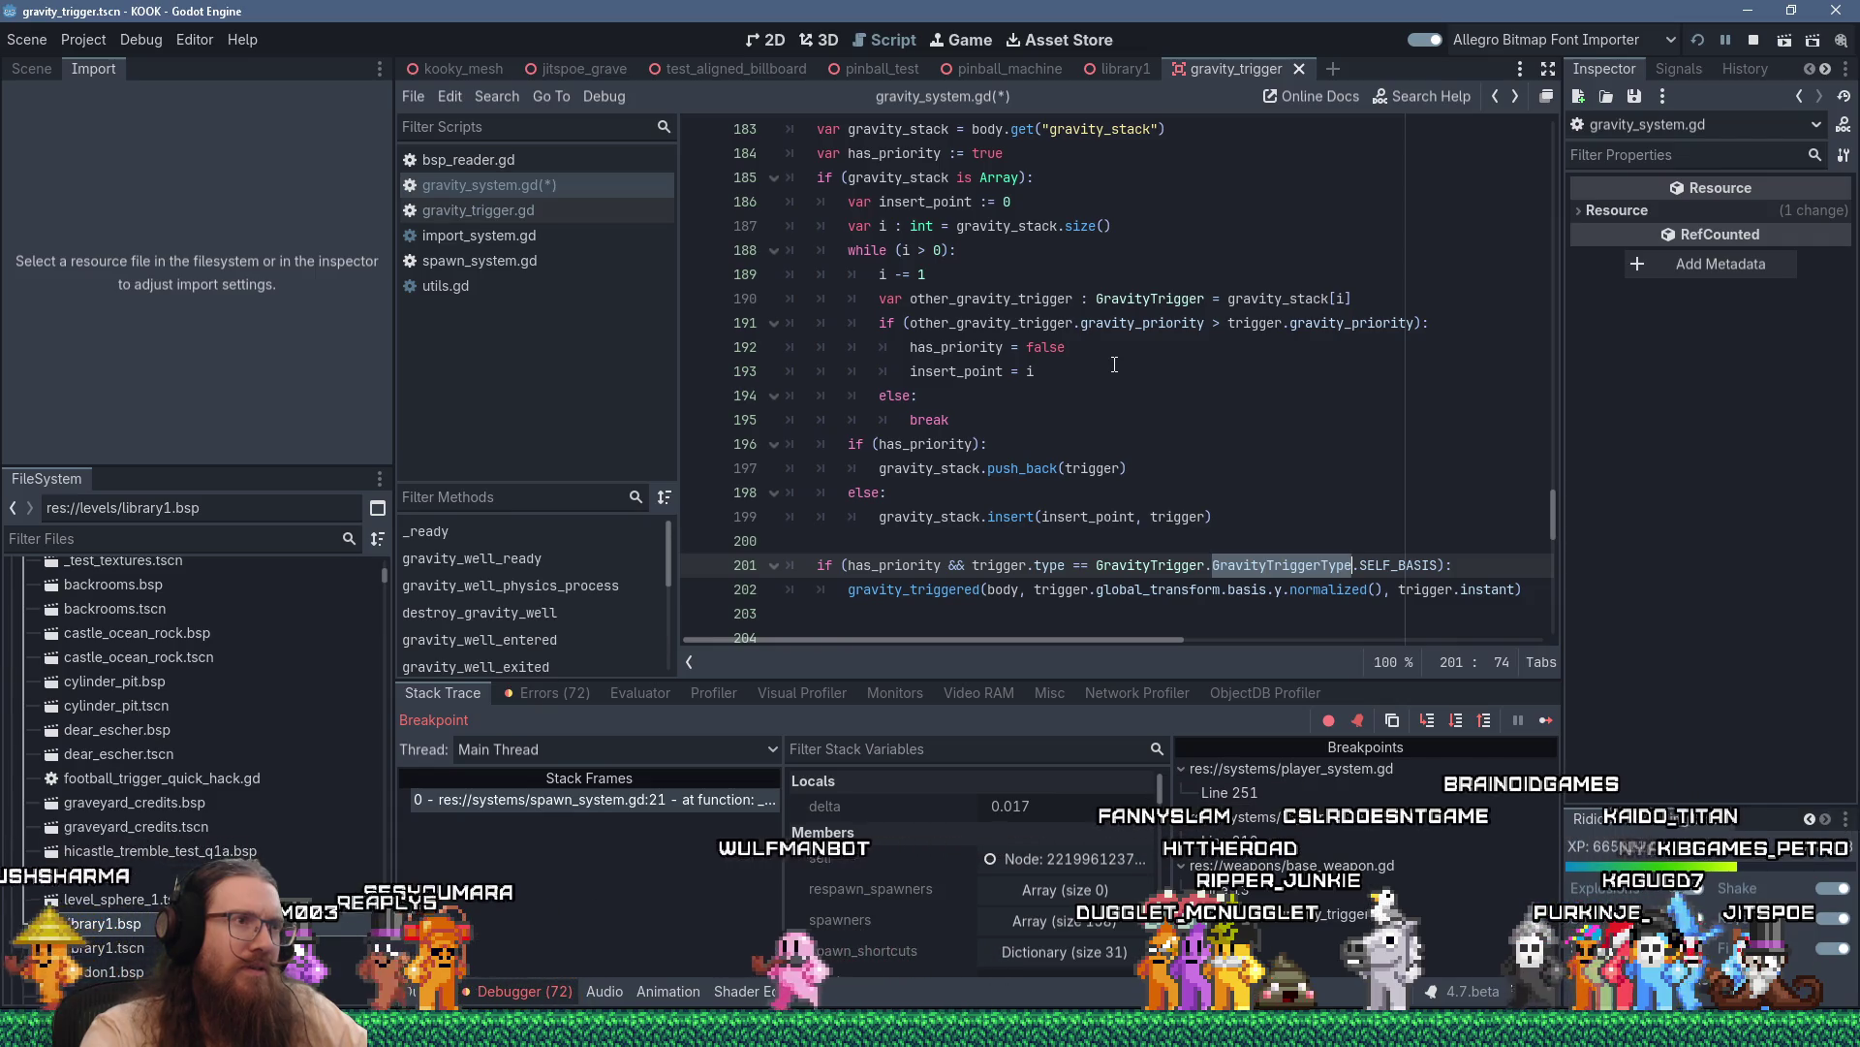
{"action": "left_click", "coordinate": [1114, 368]}
{"action": "left_click", "coordinate": [512, 95]}
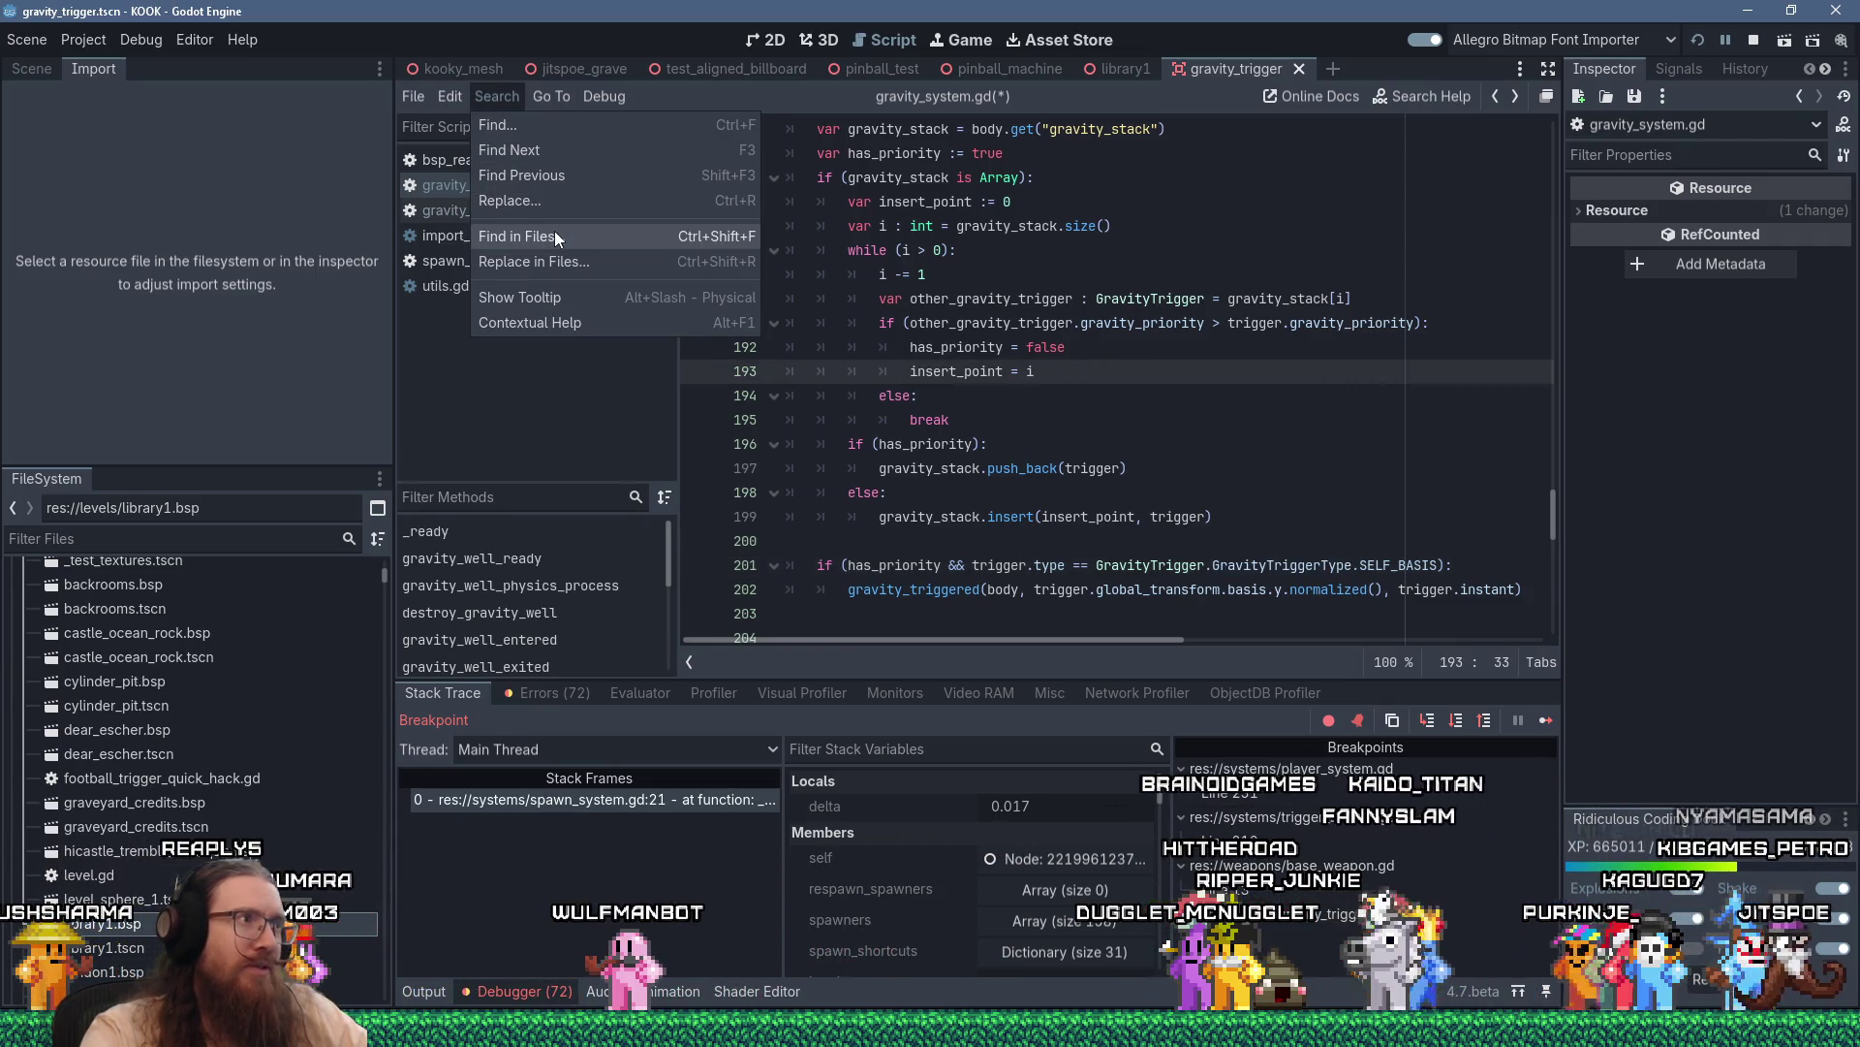
Find gravity_scale across all project files, yielding 8 matches in 4 files
{"action": "left_click", "coordinate": [555, 235]}
{"action": "type", "text": "gravi"}
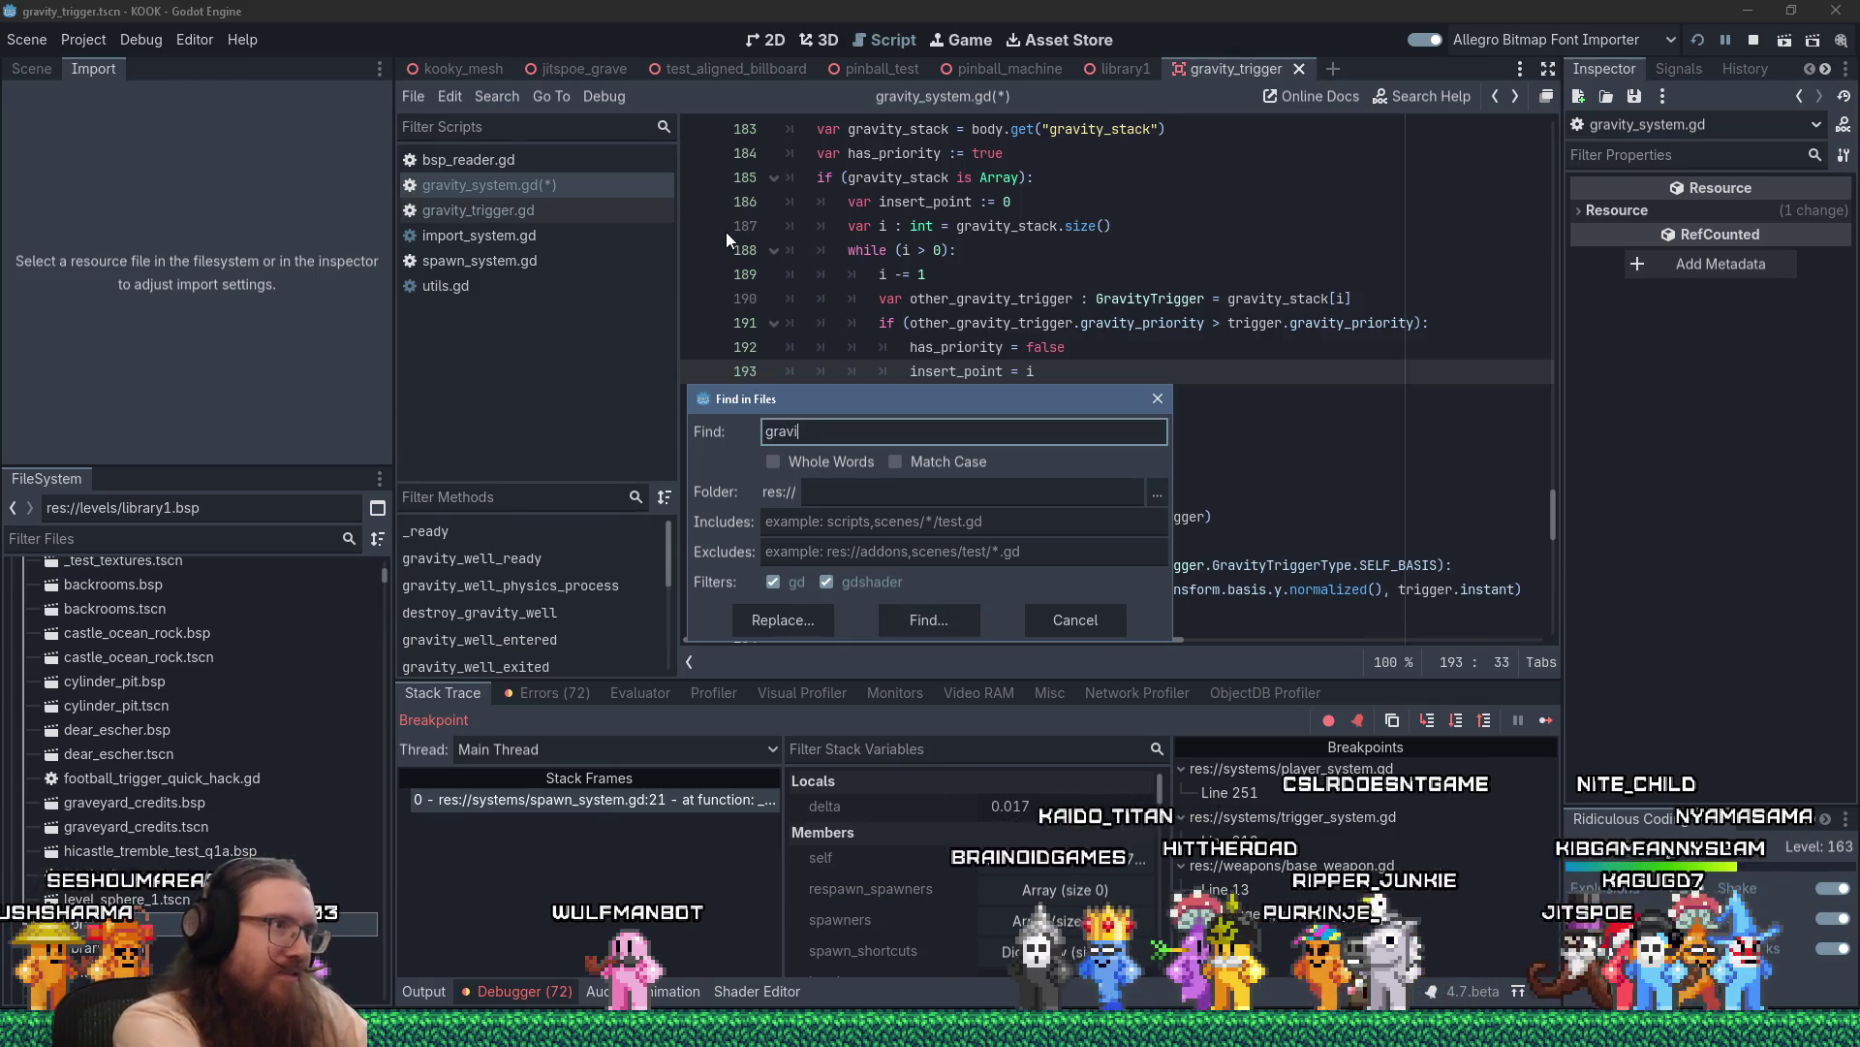
{"action": "type", "text": "ty_scale"}
{"action": "key", "text": "Return"}
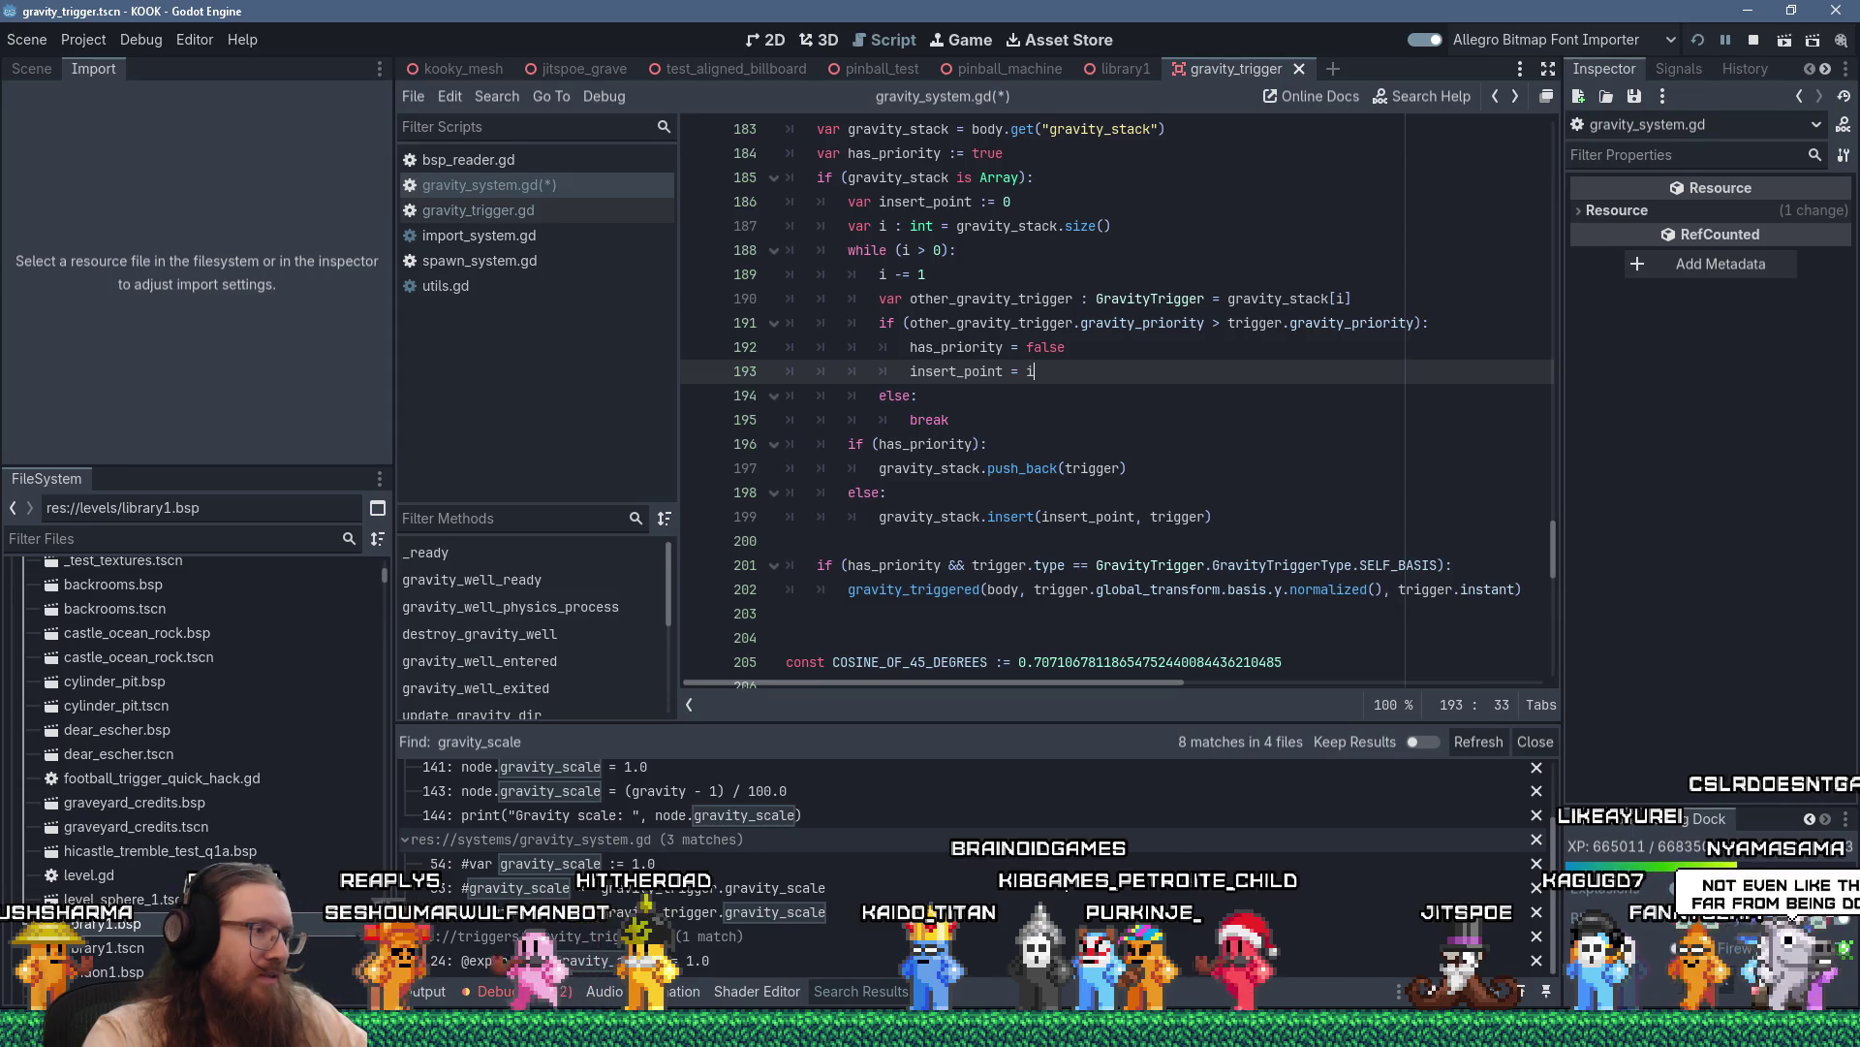
{"action": "scroll", "coordinate": [775, 872], "scroll_direction": "up", "scroll_amount": 2}
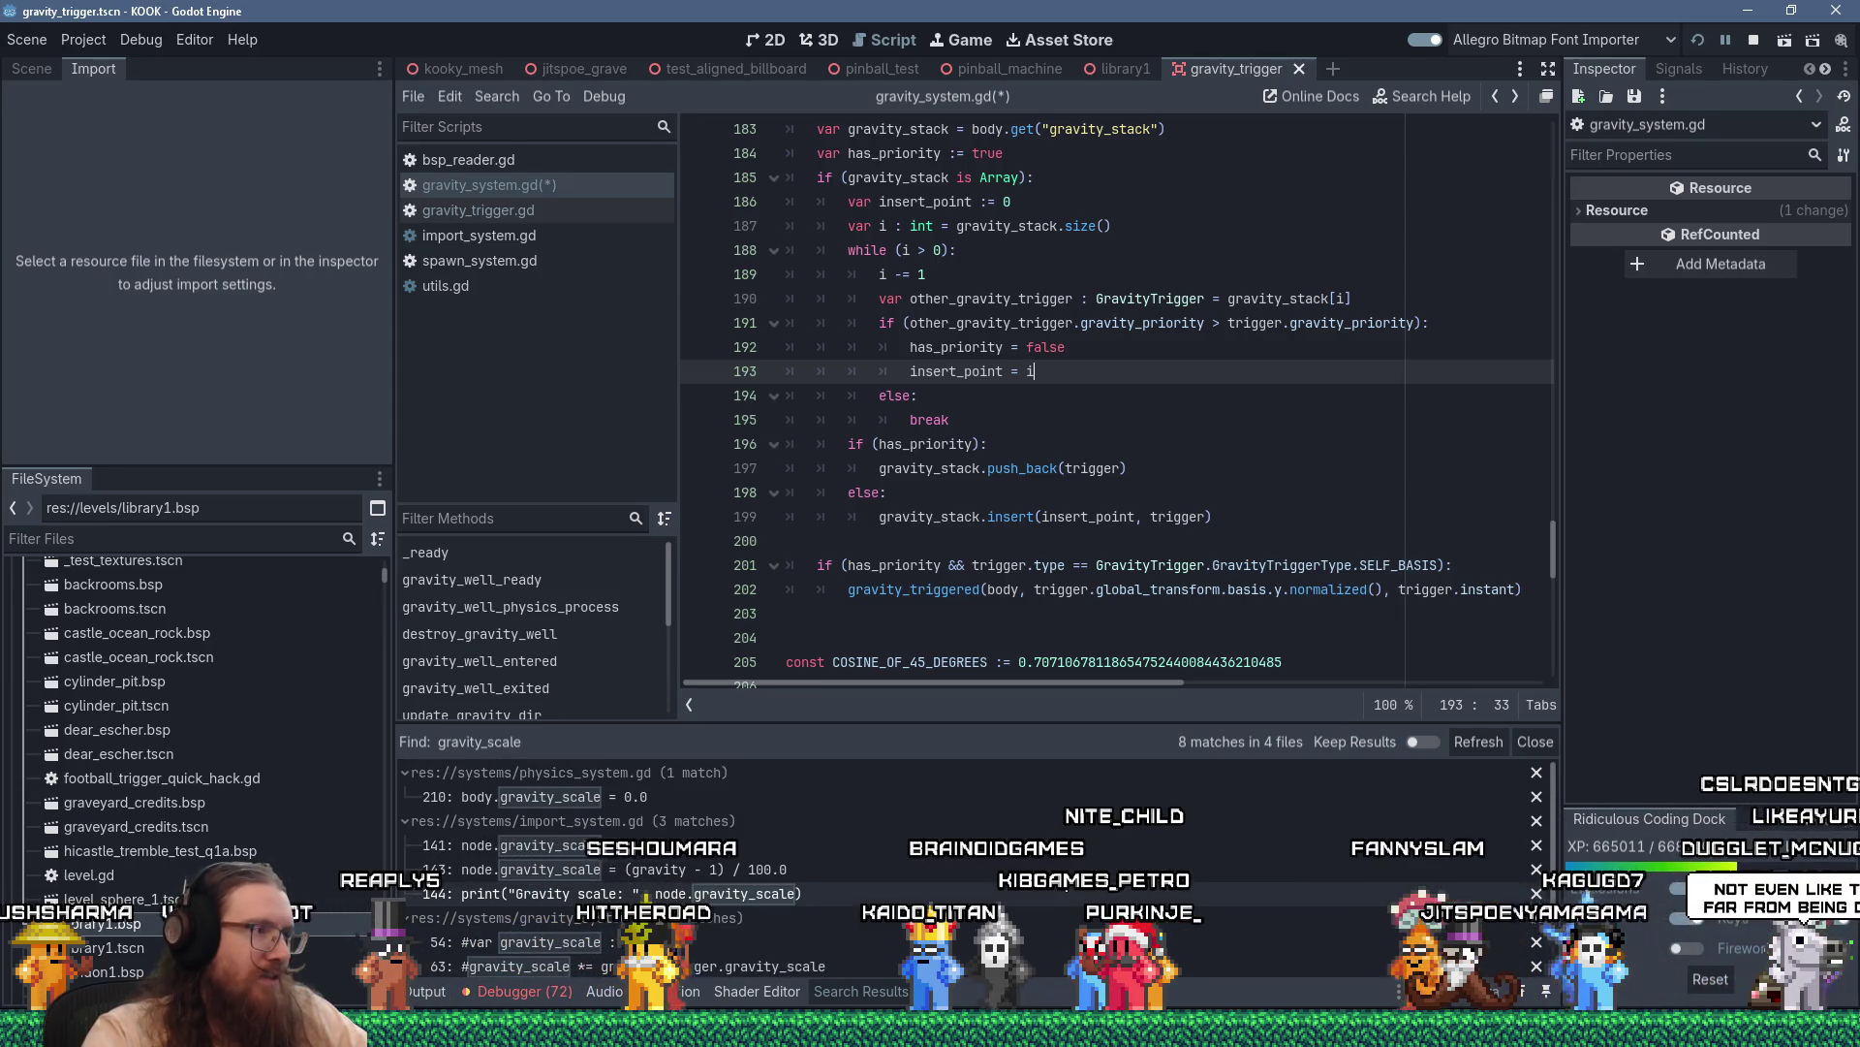
{"action": "scroll", "coordinate": [1067, 890], "scroll_direction": "down", "scroll_amount": 2}
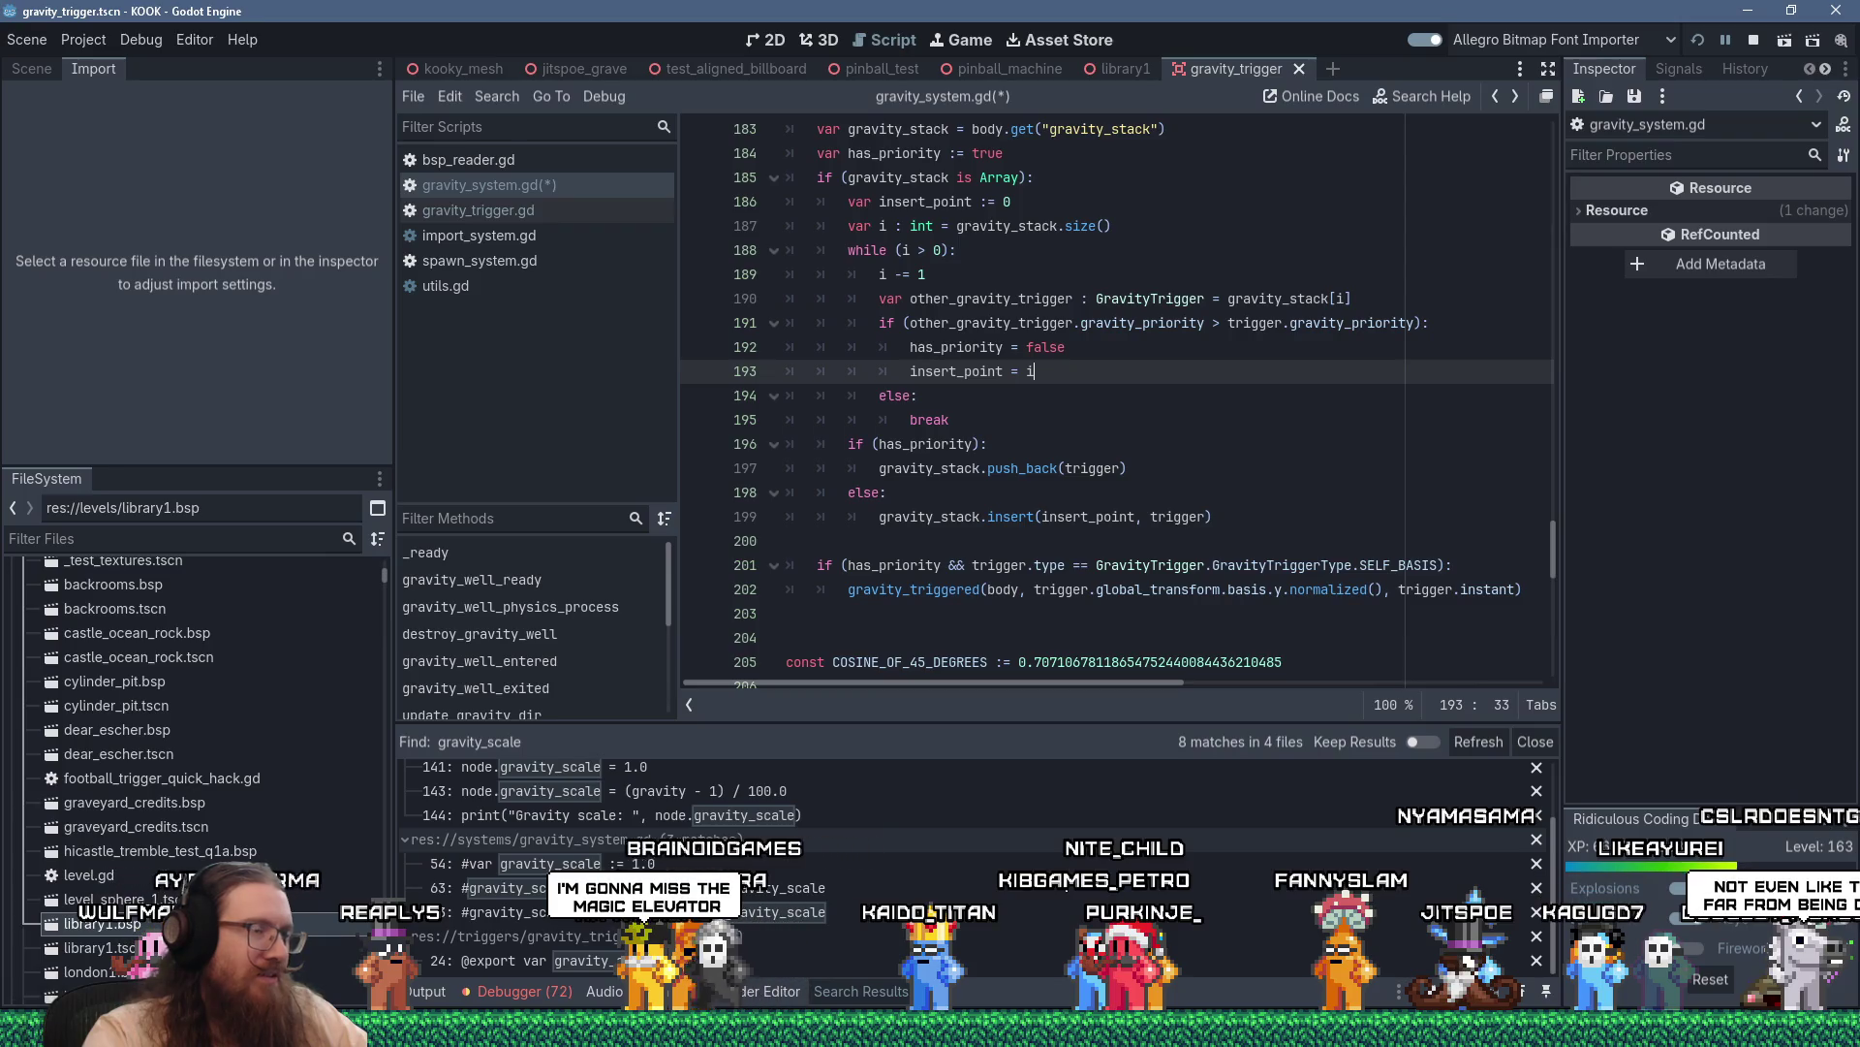
{"action": "left_click", "coordinate": [1075, 621]}
{"action": "scroll", "coordinate": [1008, 648], "scroll_direction": "up", "scroll_amount": 3}
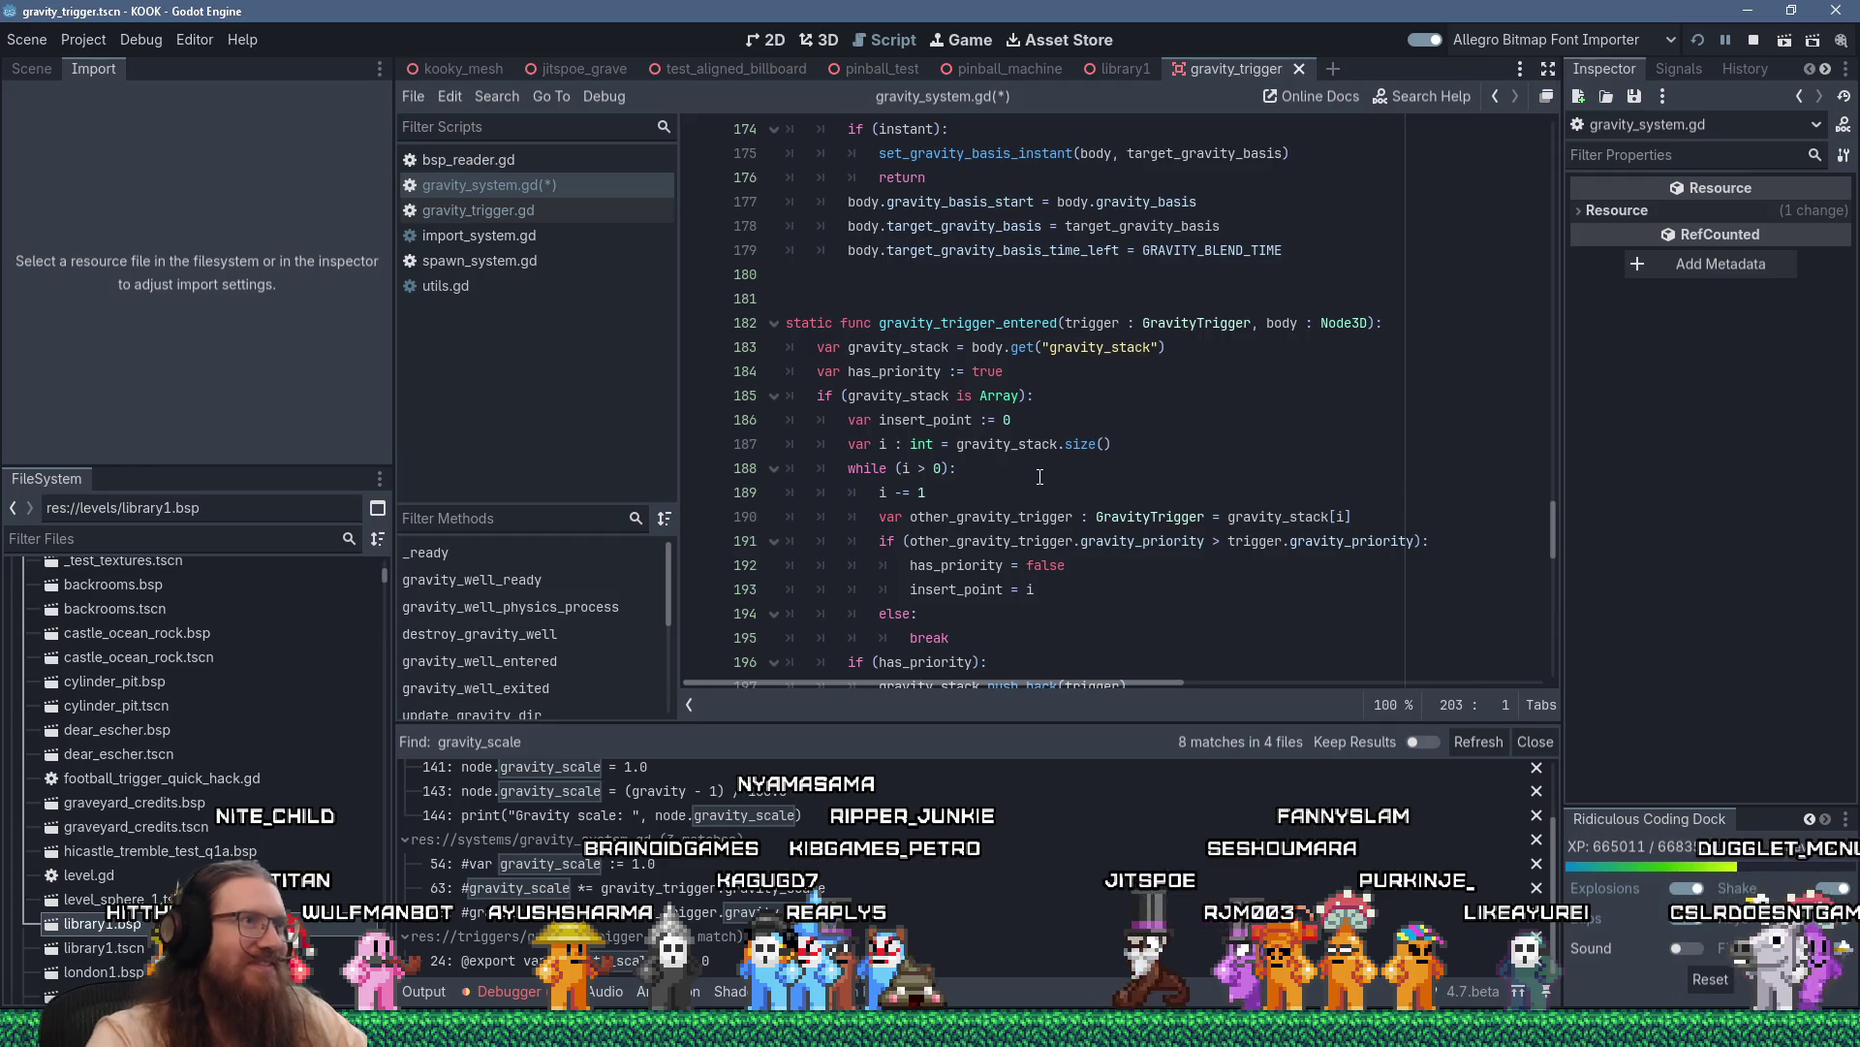
{"action": "scroll", "coordinate": [1040, 477], "scroll_direction": "down", "scroll_amount": 5}
{"action": "scroll", "coordinate": [1039, 477], "scroll_direction": "up", "scroll_amount": 5}
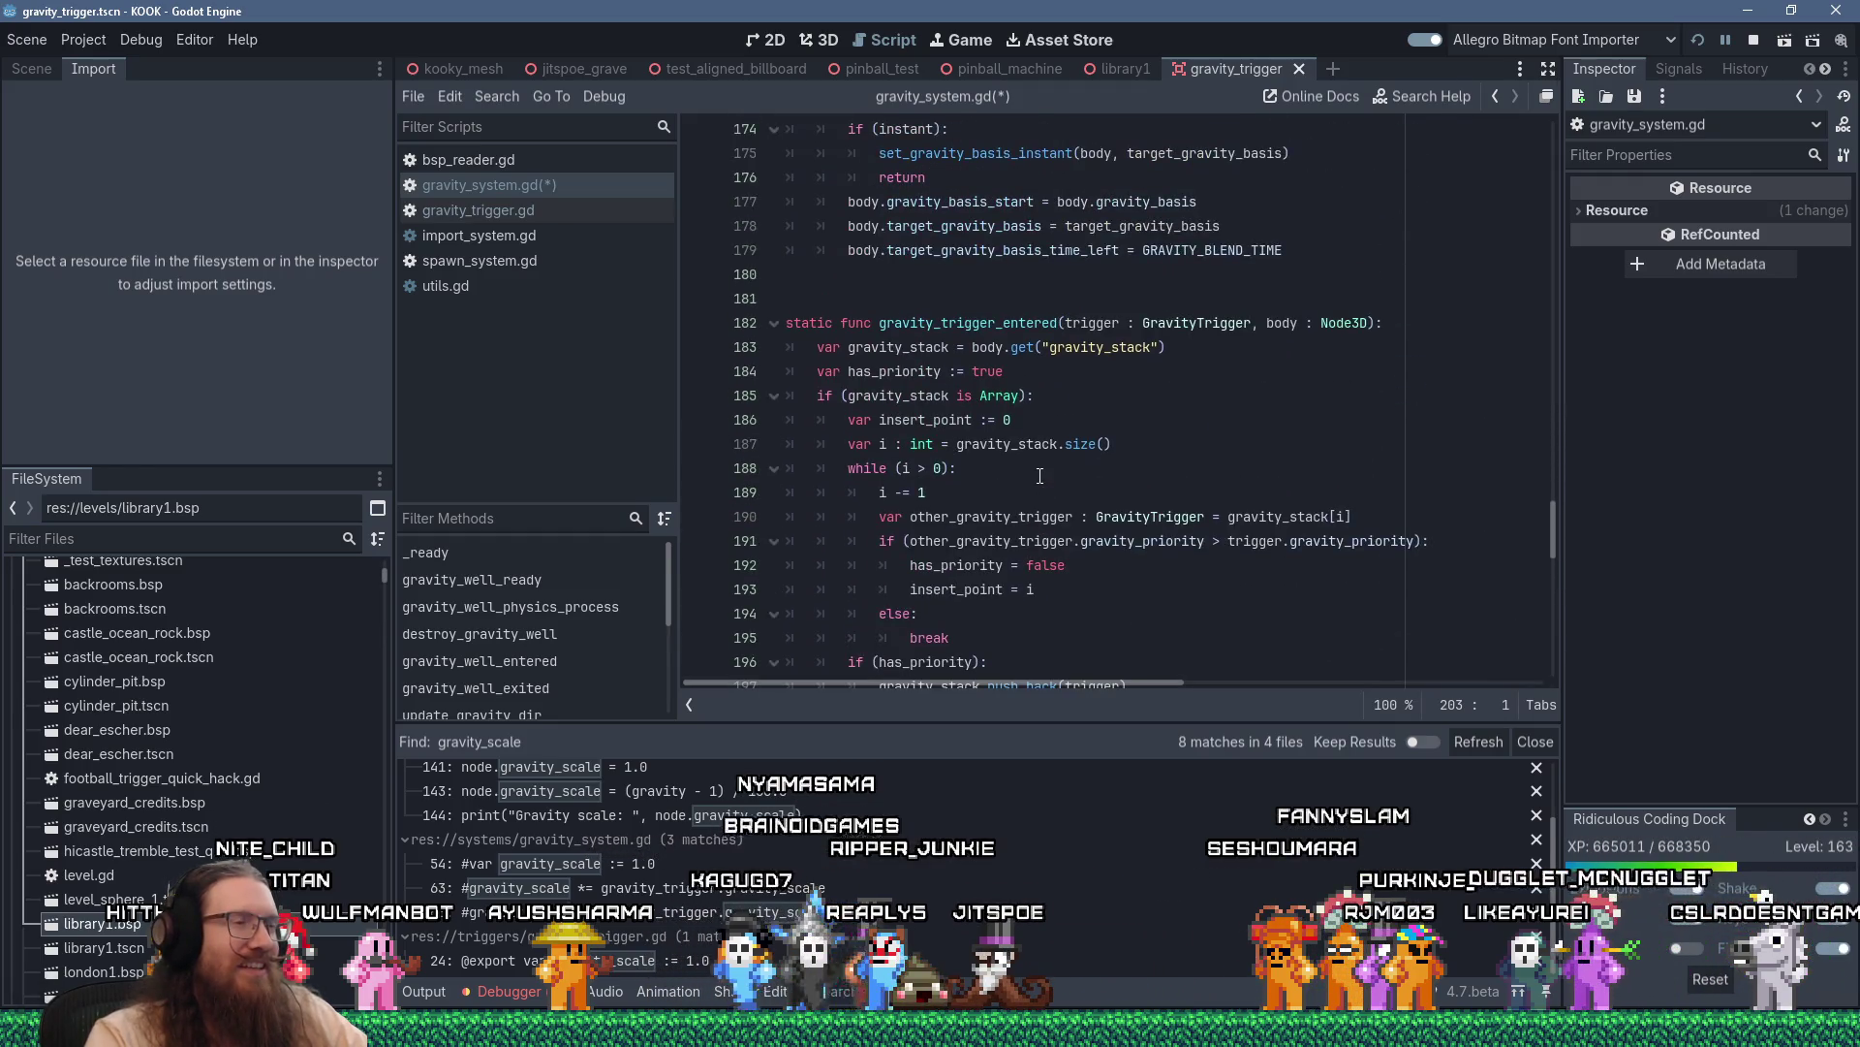
{"action": "left_click", "coordinate": [1049, 446]}
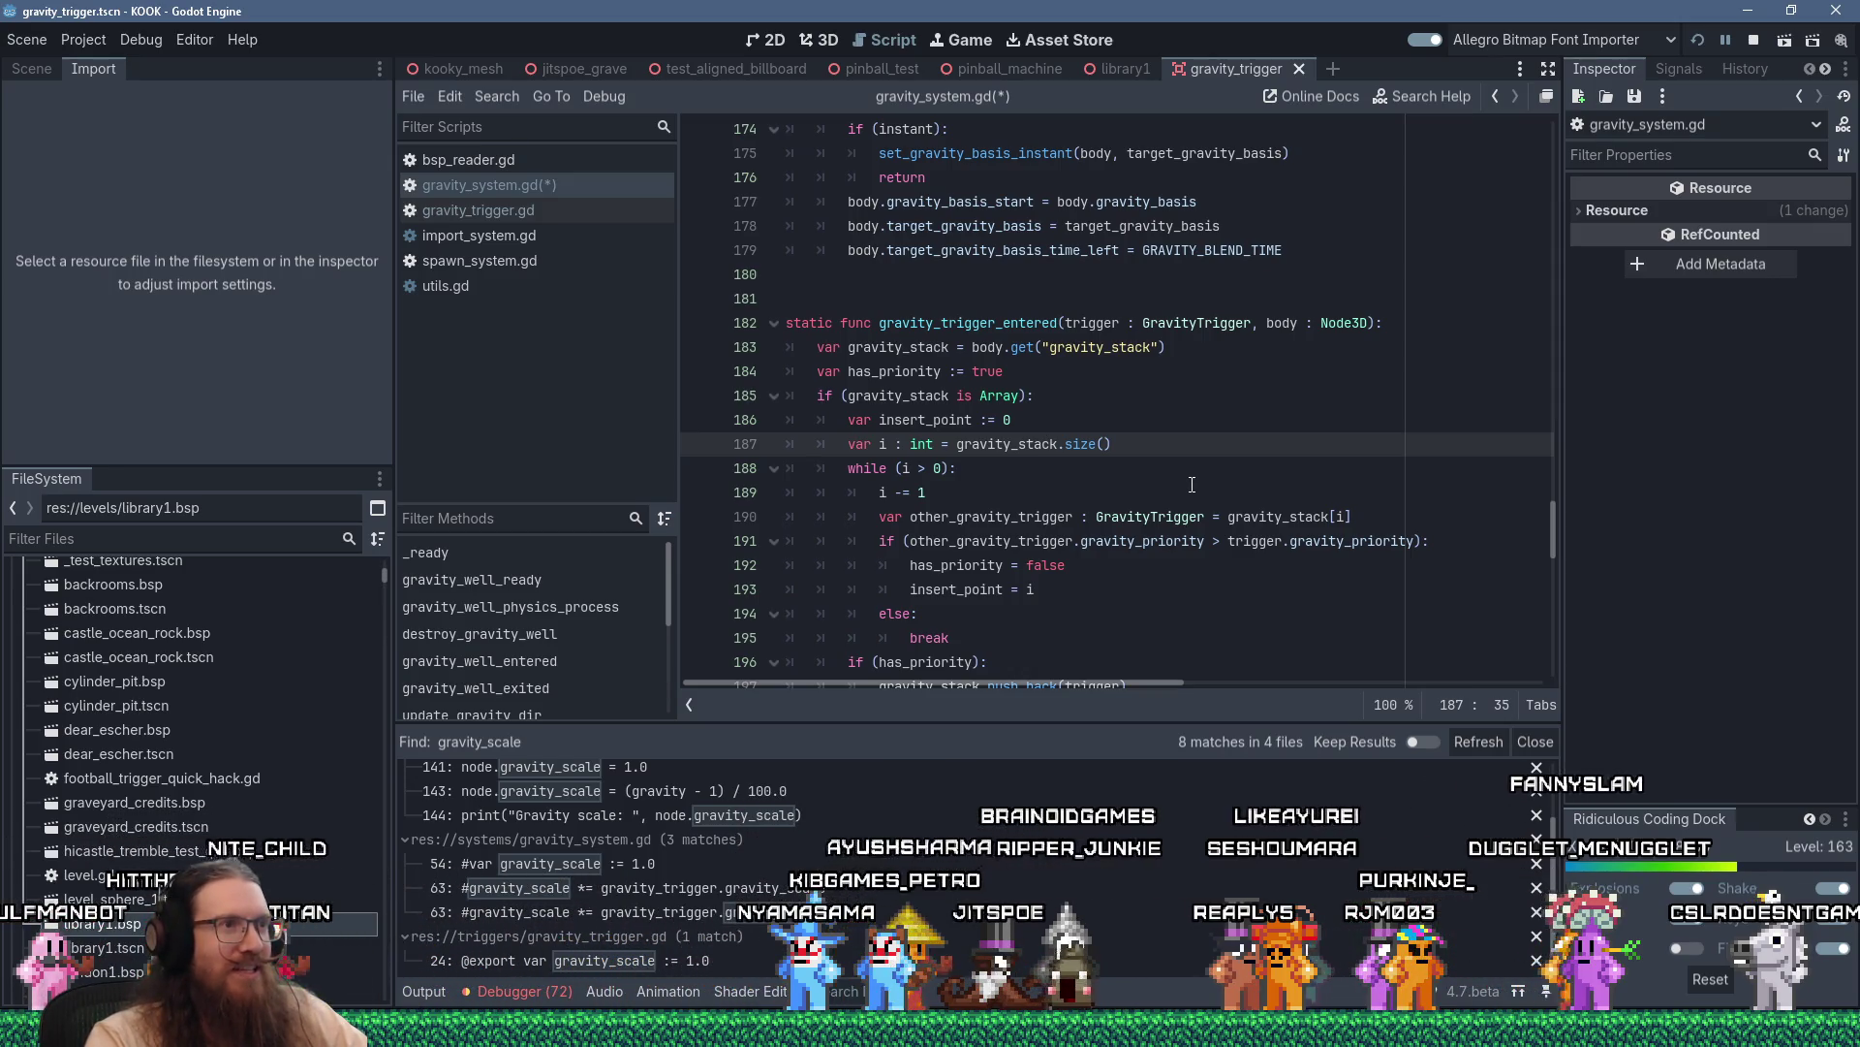
{"action": "scroll", "coordinate": [1192, 485], "scroll_direction": "down", "scroll_amount": 5}
{"action": "scroll", "coordinate": [1192, 485], "scroll_direction": "up", "scroll_amount": 3}
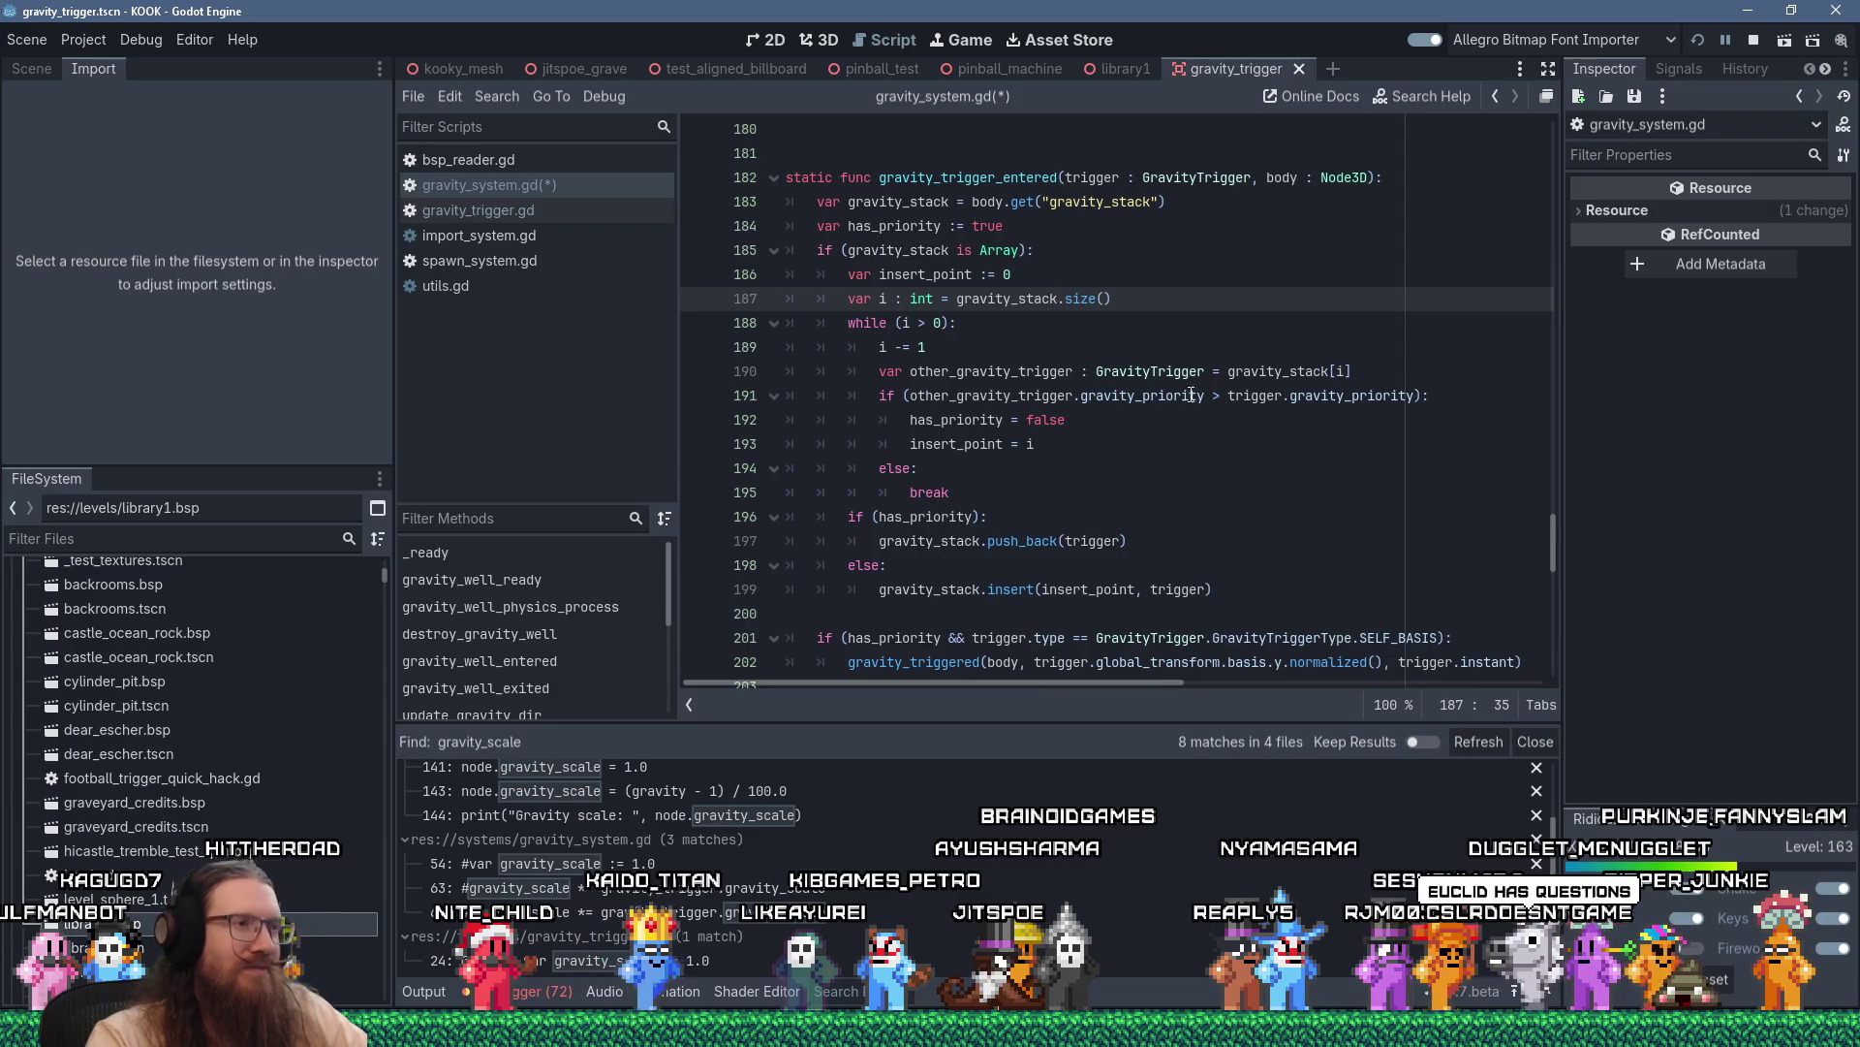
{"action": "scroll", "coordinate": [1190, 349], "scroll_direction": "down", "scroll_amount": 2}
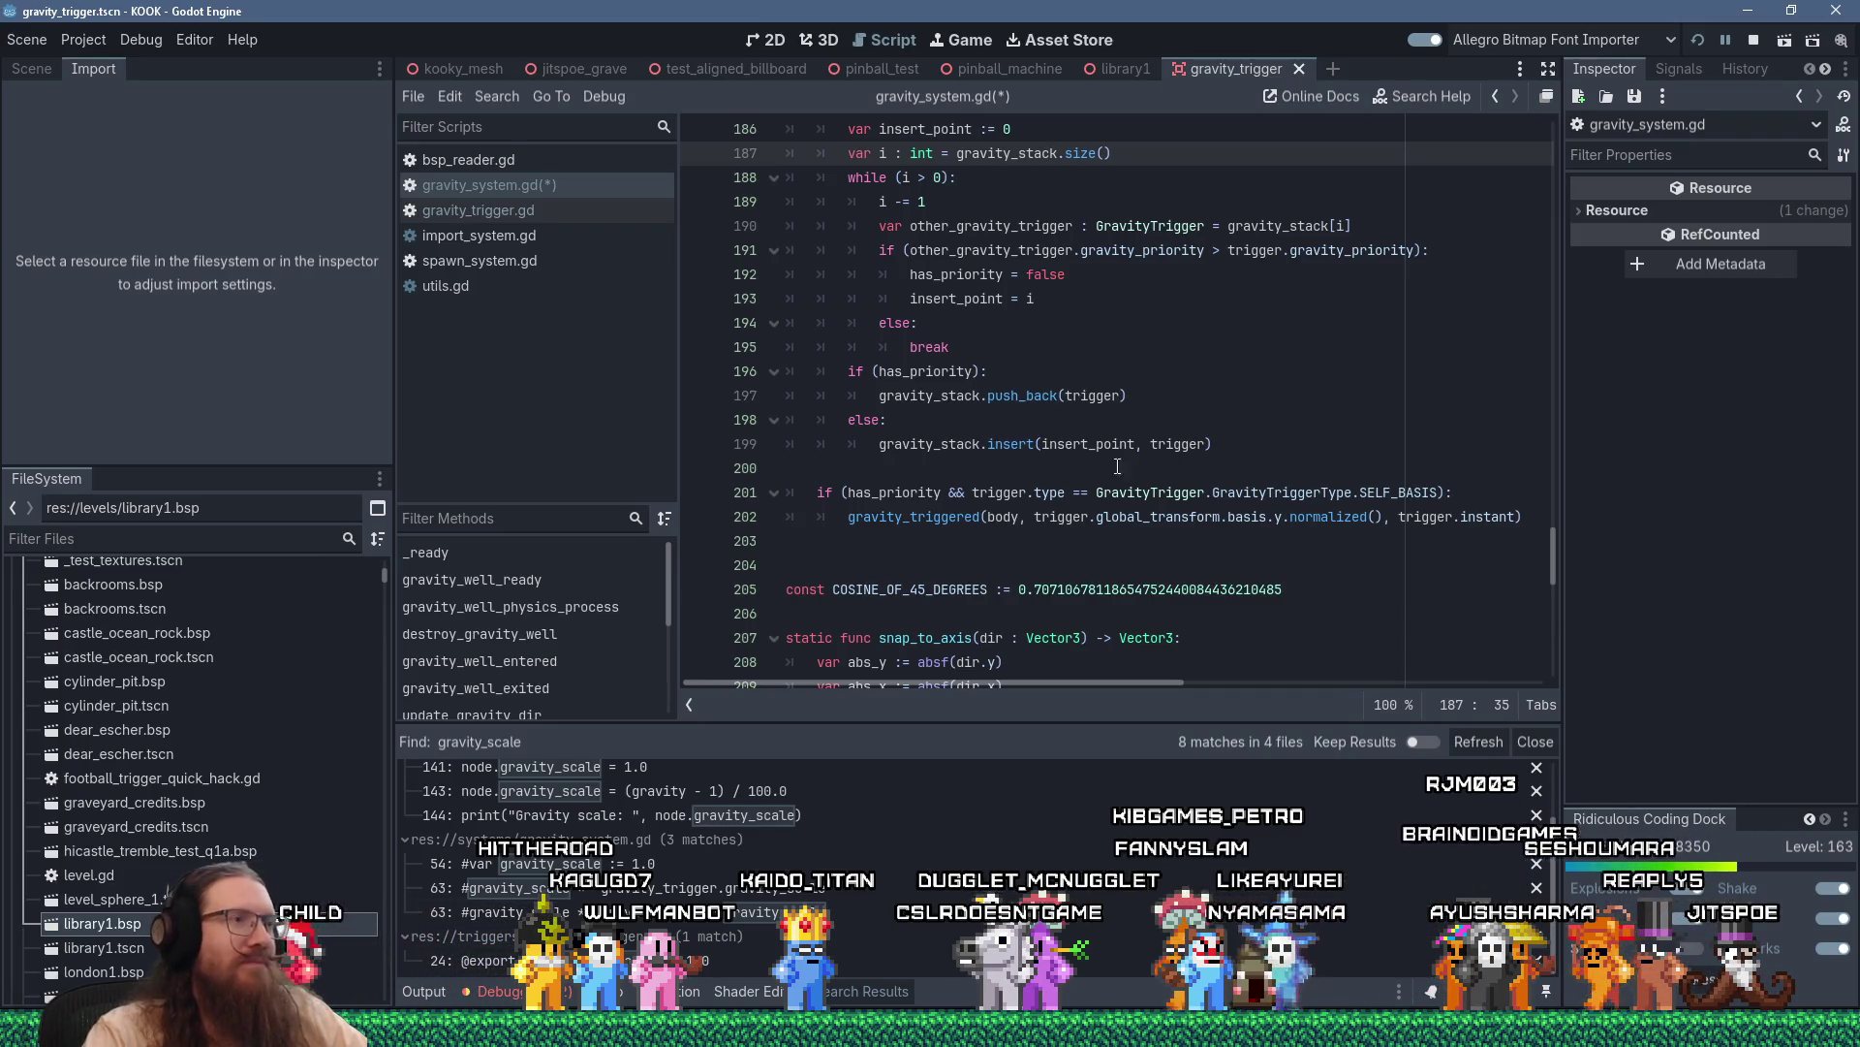
{"action": "scroll", "coordinate": [1117, 466], "scroll_direction": "up", "scroll_amount": 4}
{"action": "scroll", "coordinate": [1093, 482], "scroll_direction": "down", "scroll_amount": 6}
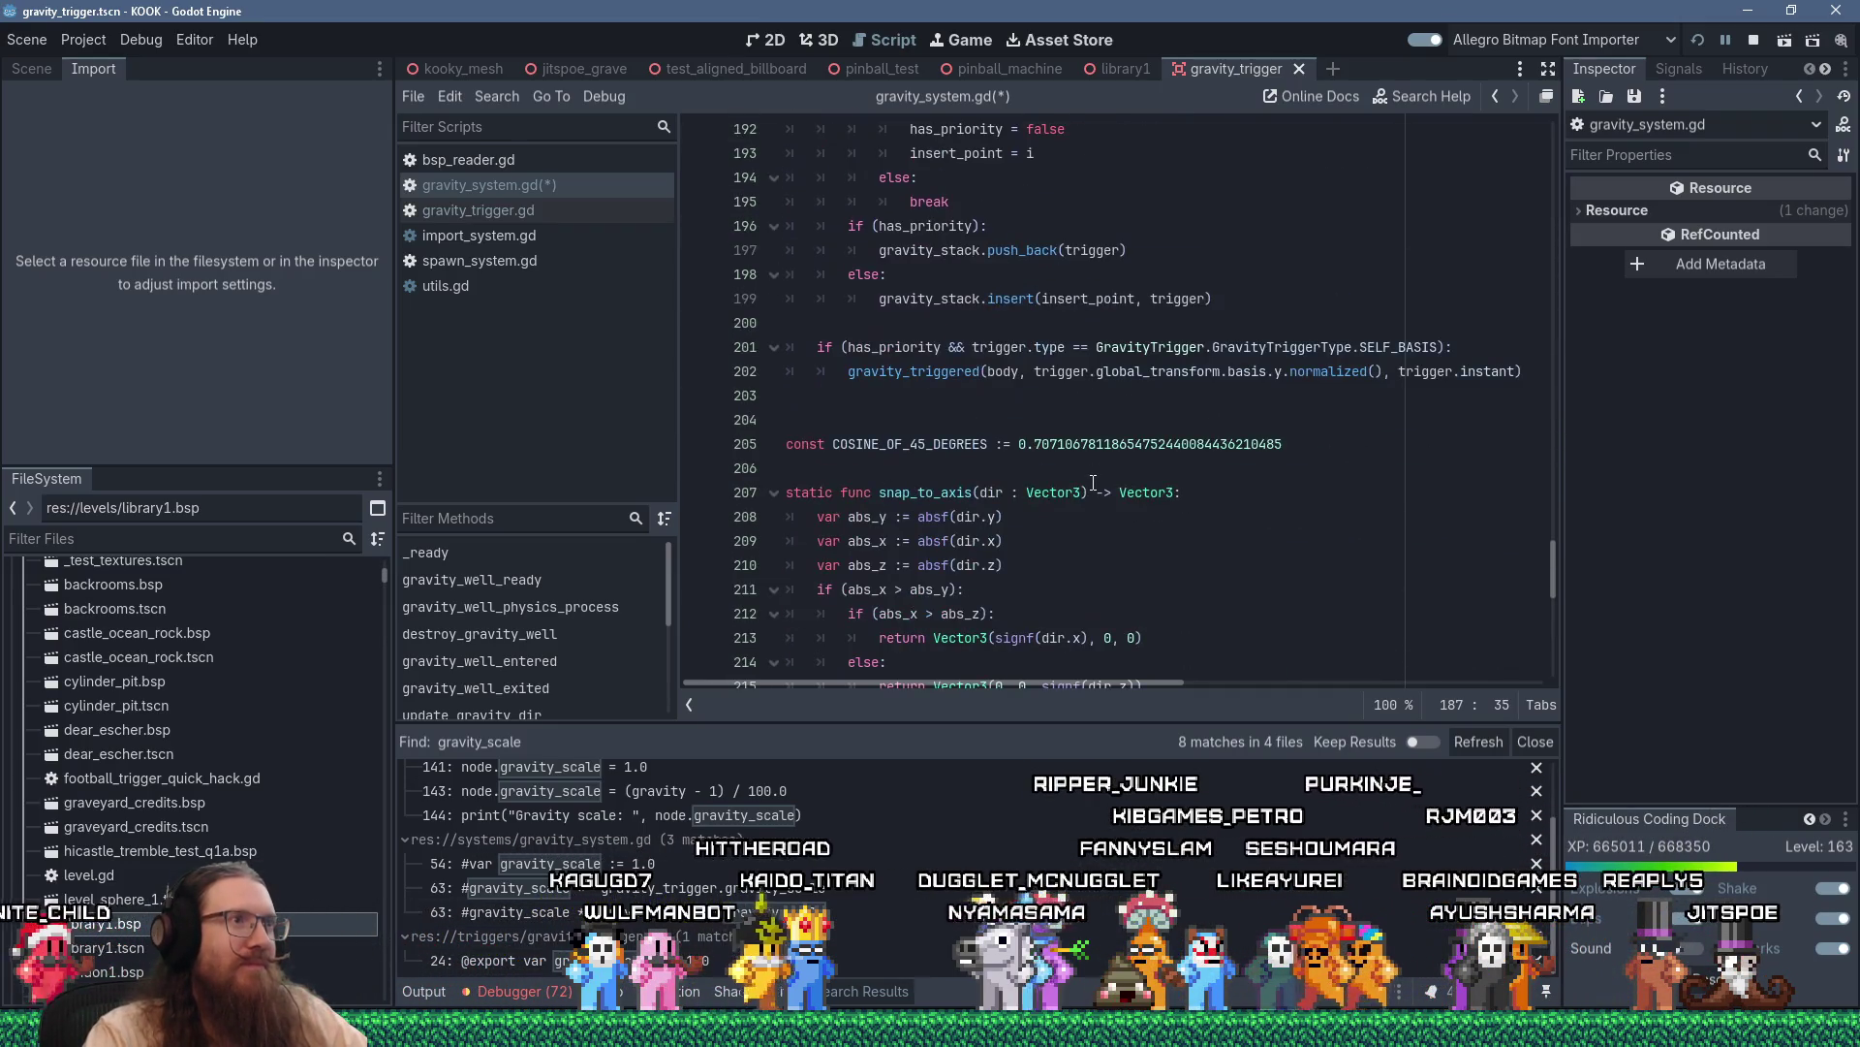
{"action": "scroll", "coordinate": [918, 381], "scroll_direction": "up", "scroll_amount": 3}
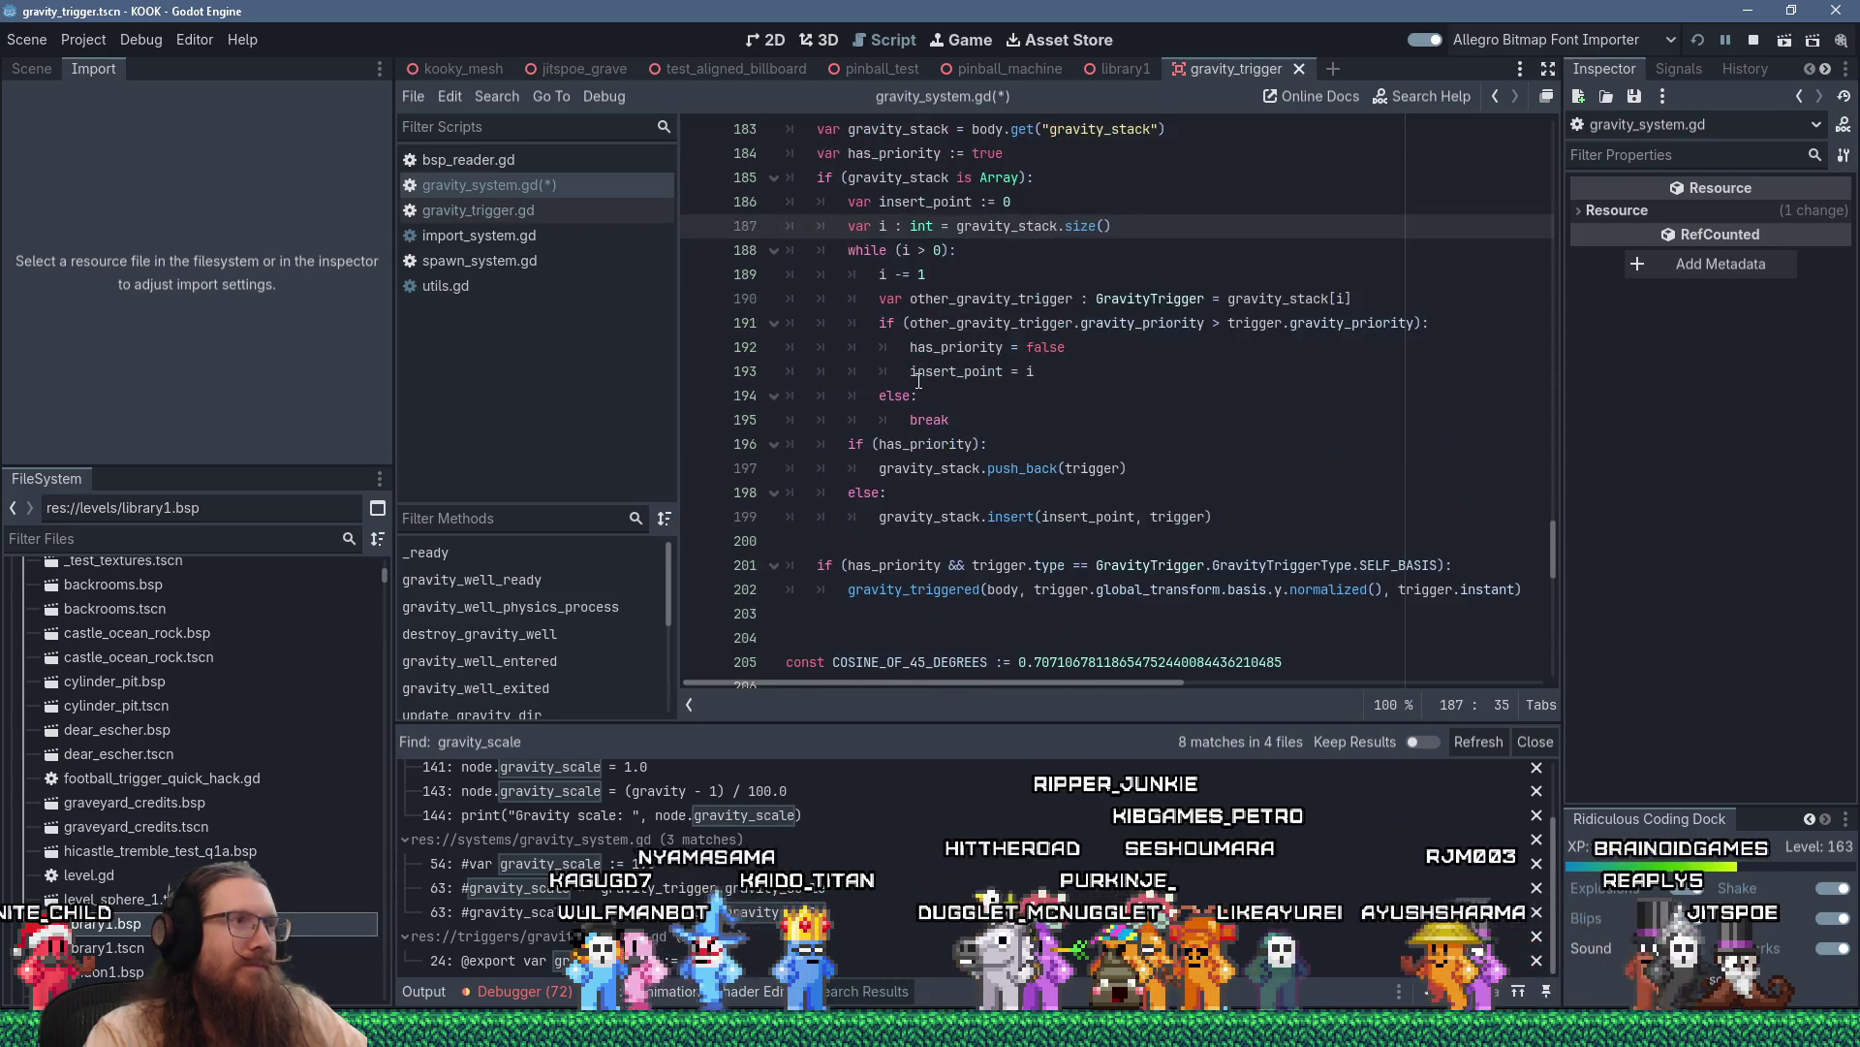
{"action": "scroll", "coordinate": [911, 273], "scroll_direction": "up", "scroll_amount": 1}
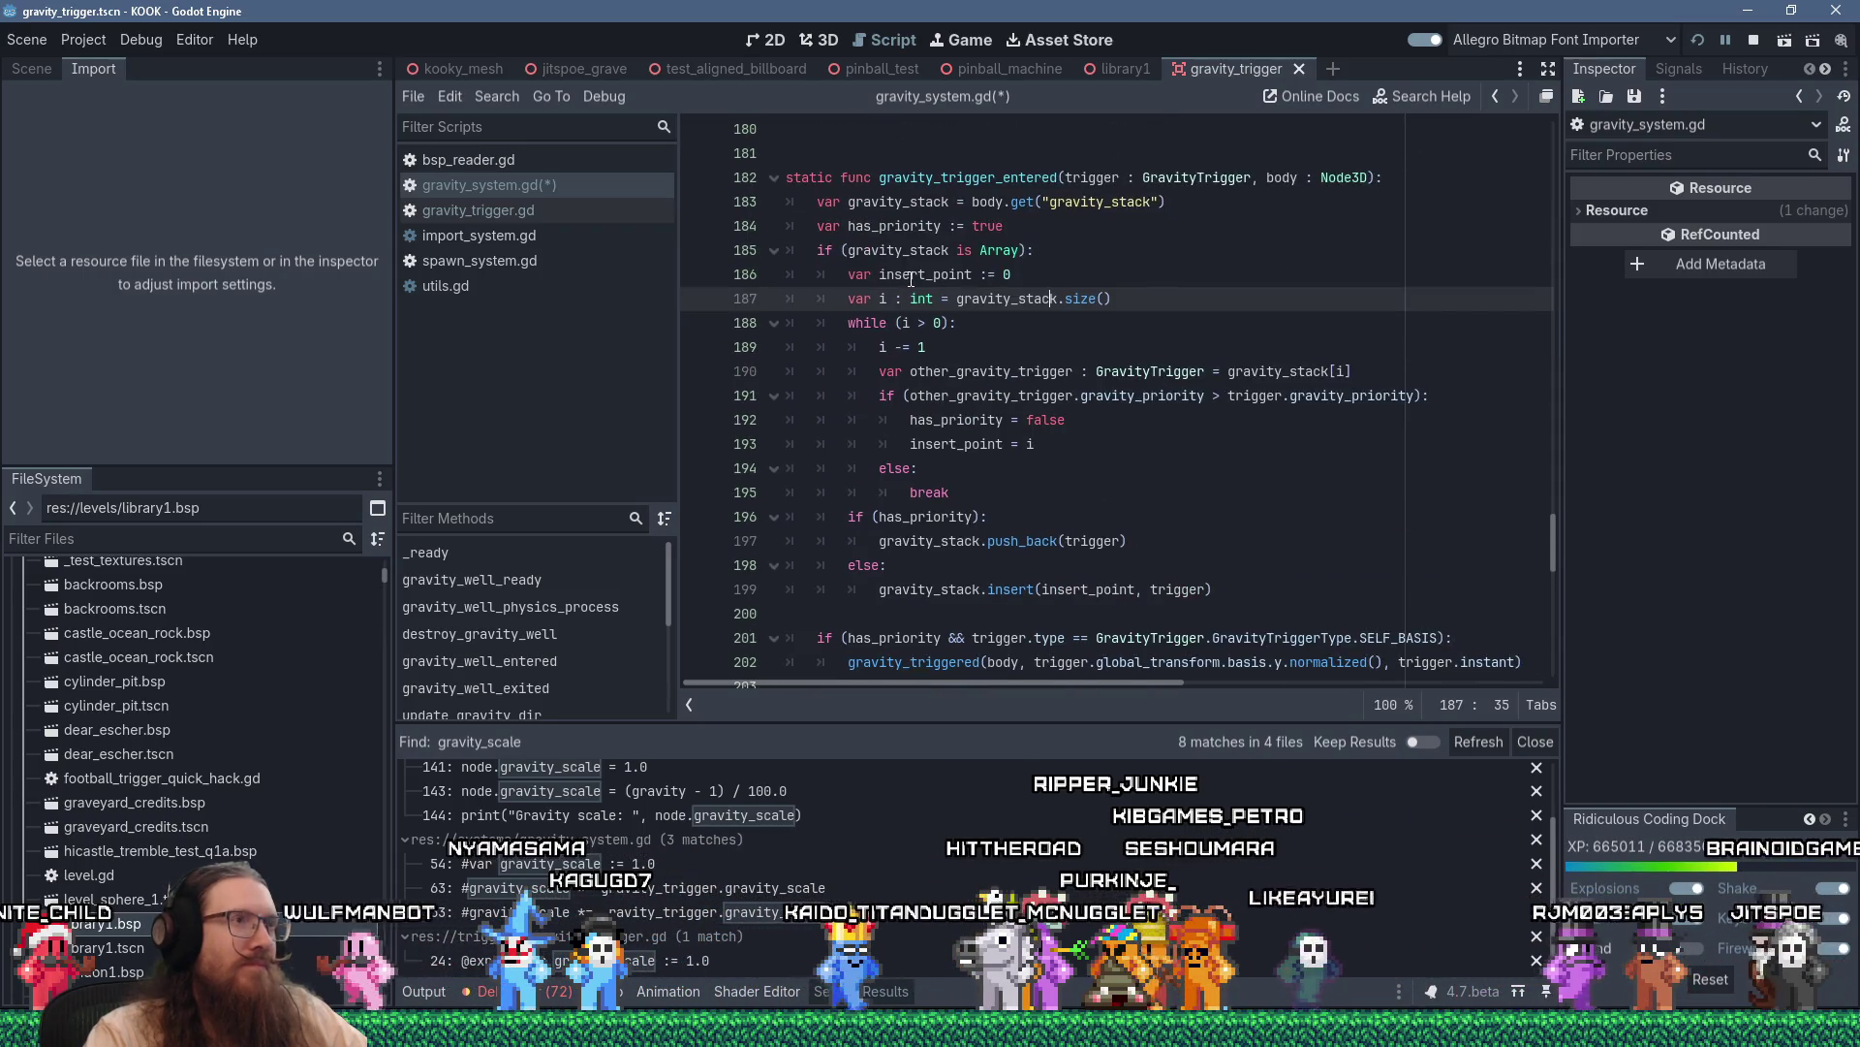
{"action": "mouse_move", "coordinate": [1208, 582]}
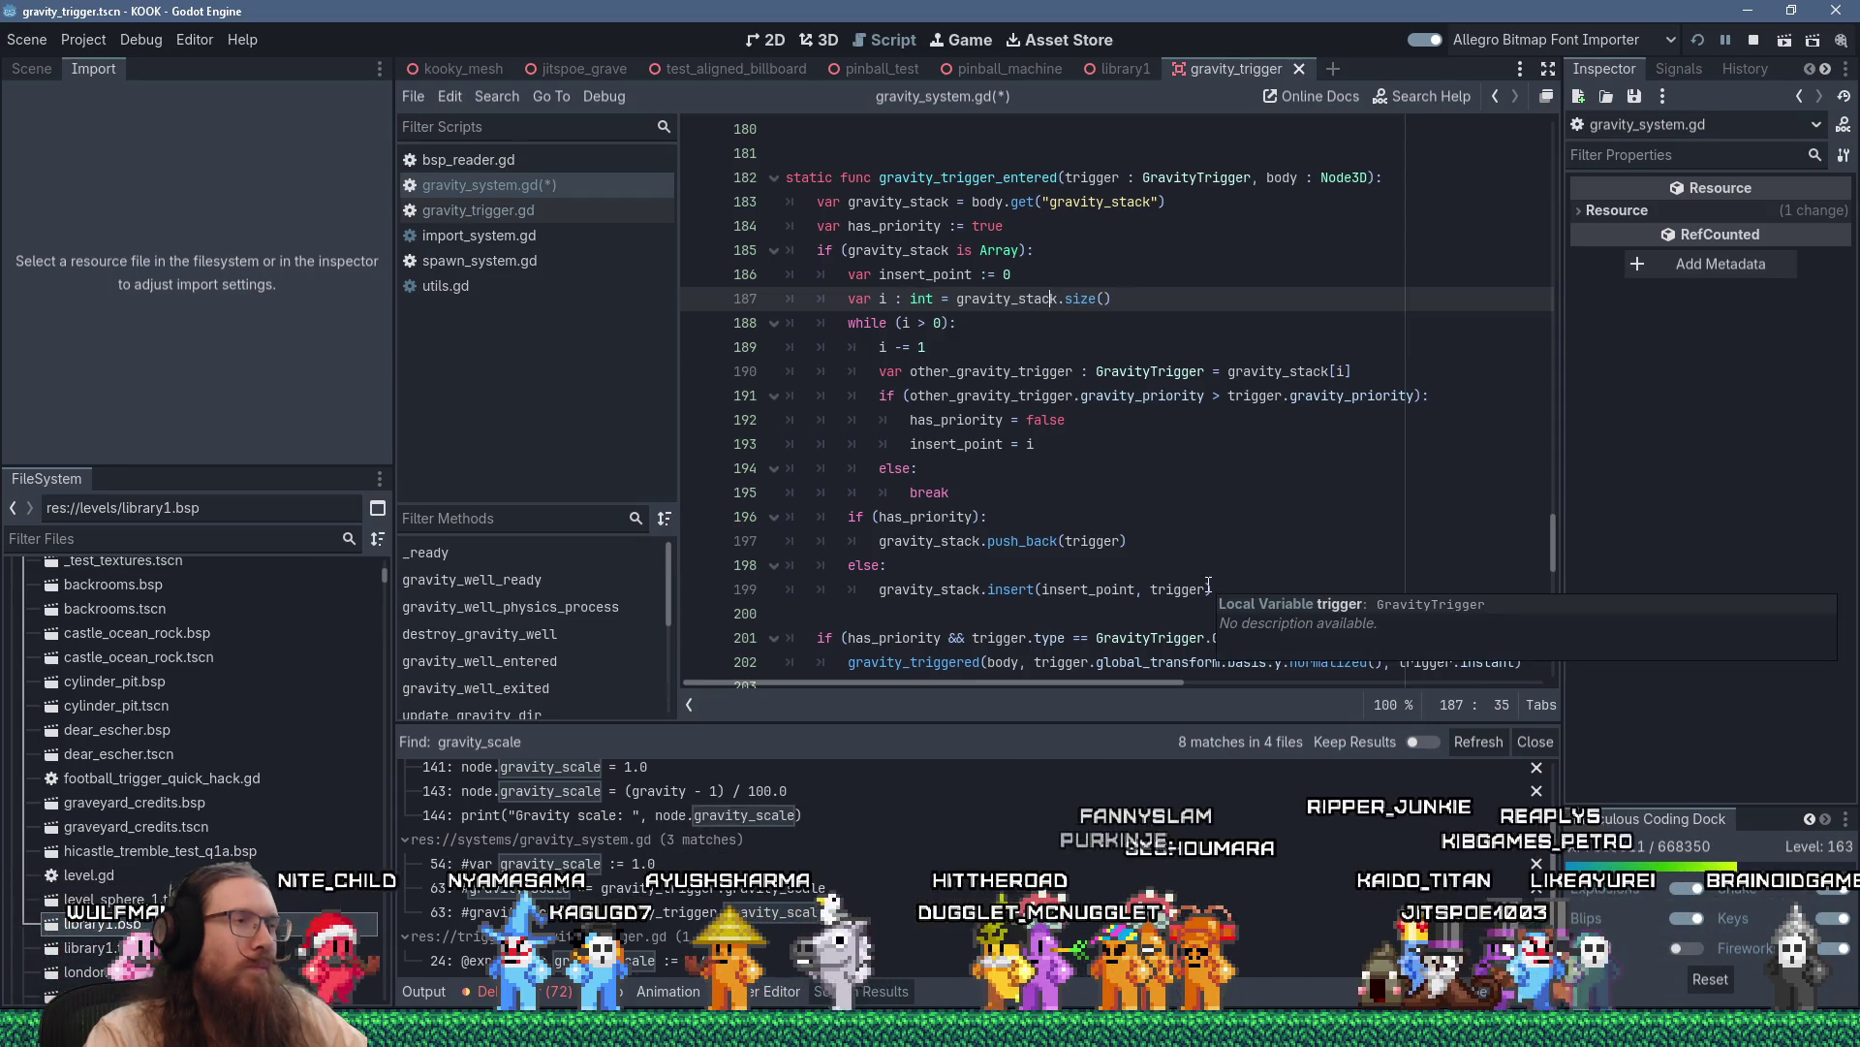
{"action": "scroll", "coordinate": [1208, 582], "scroll_direction": "down", "scroll_amount": 1}
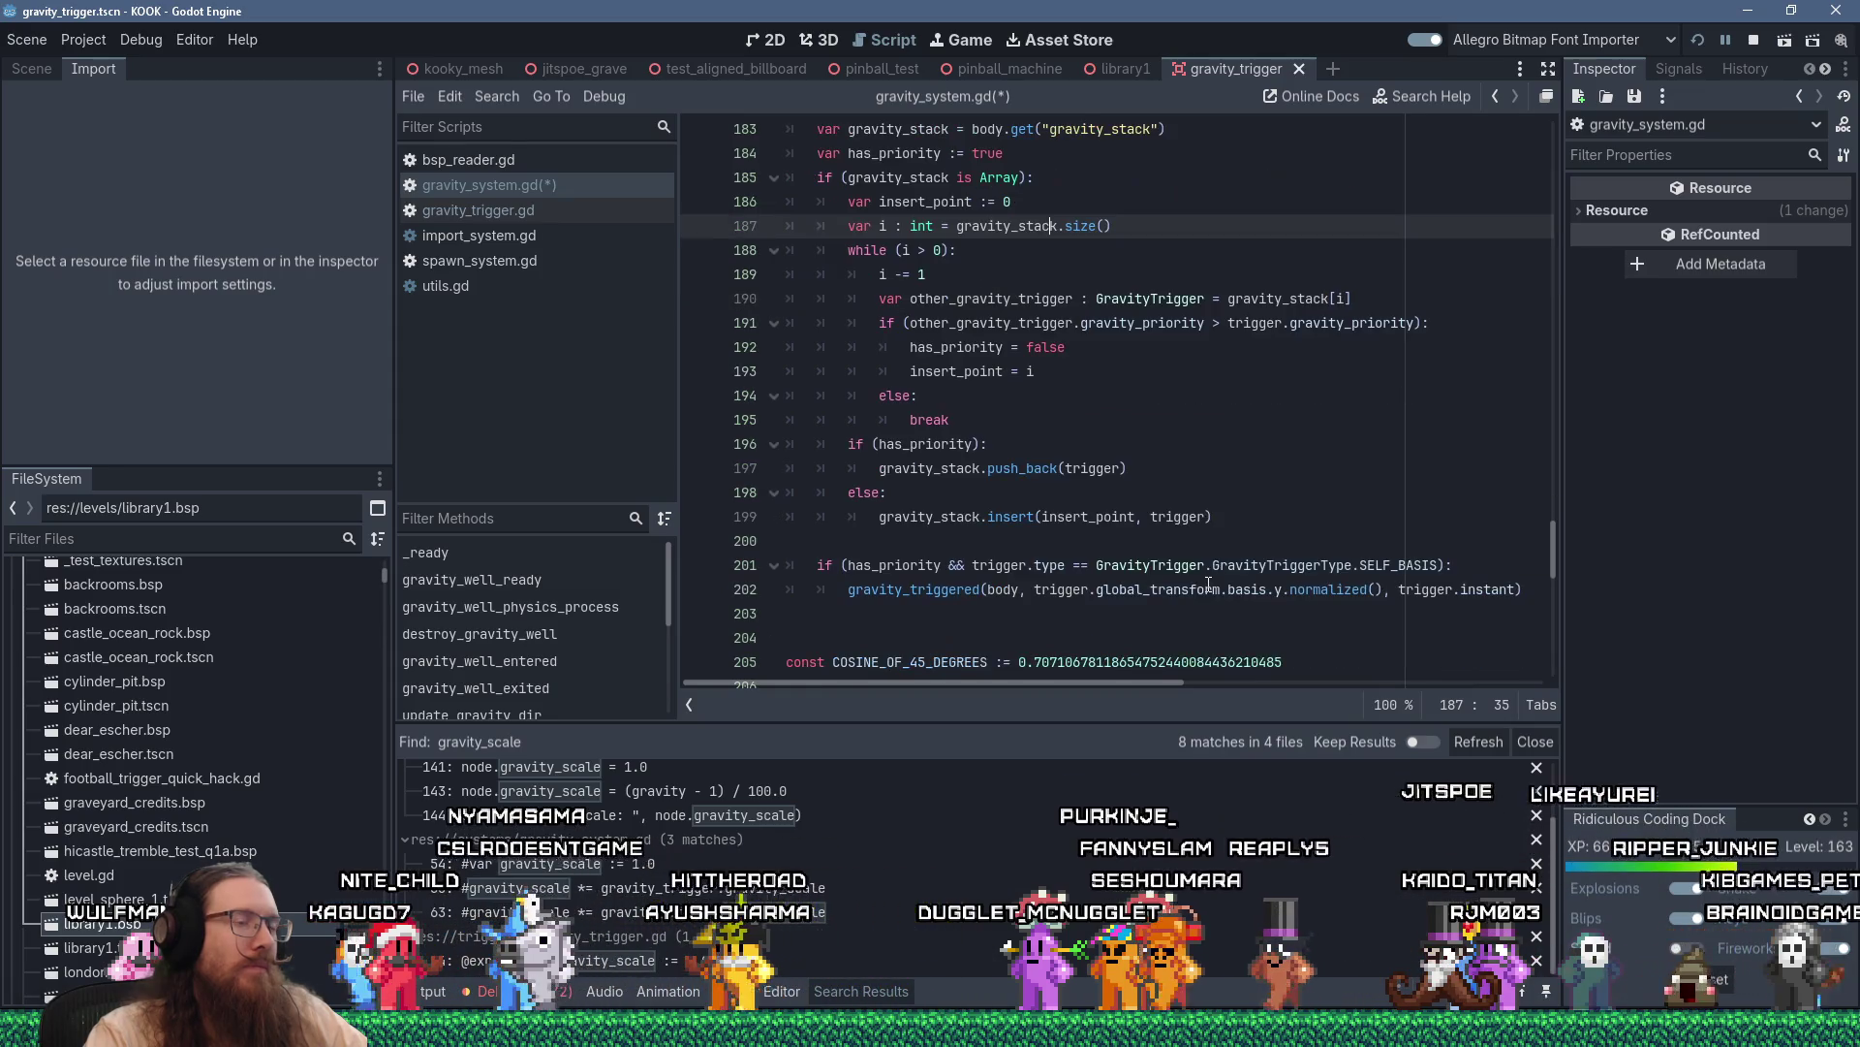
Close the has_priority if with ): and nest the SELF_BASIS check and gravity_triggered call beneath it
{"action": "left_click", "coordinate": [941, 565]}
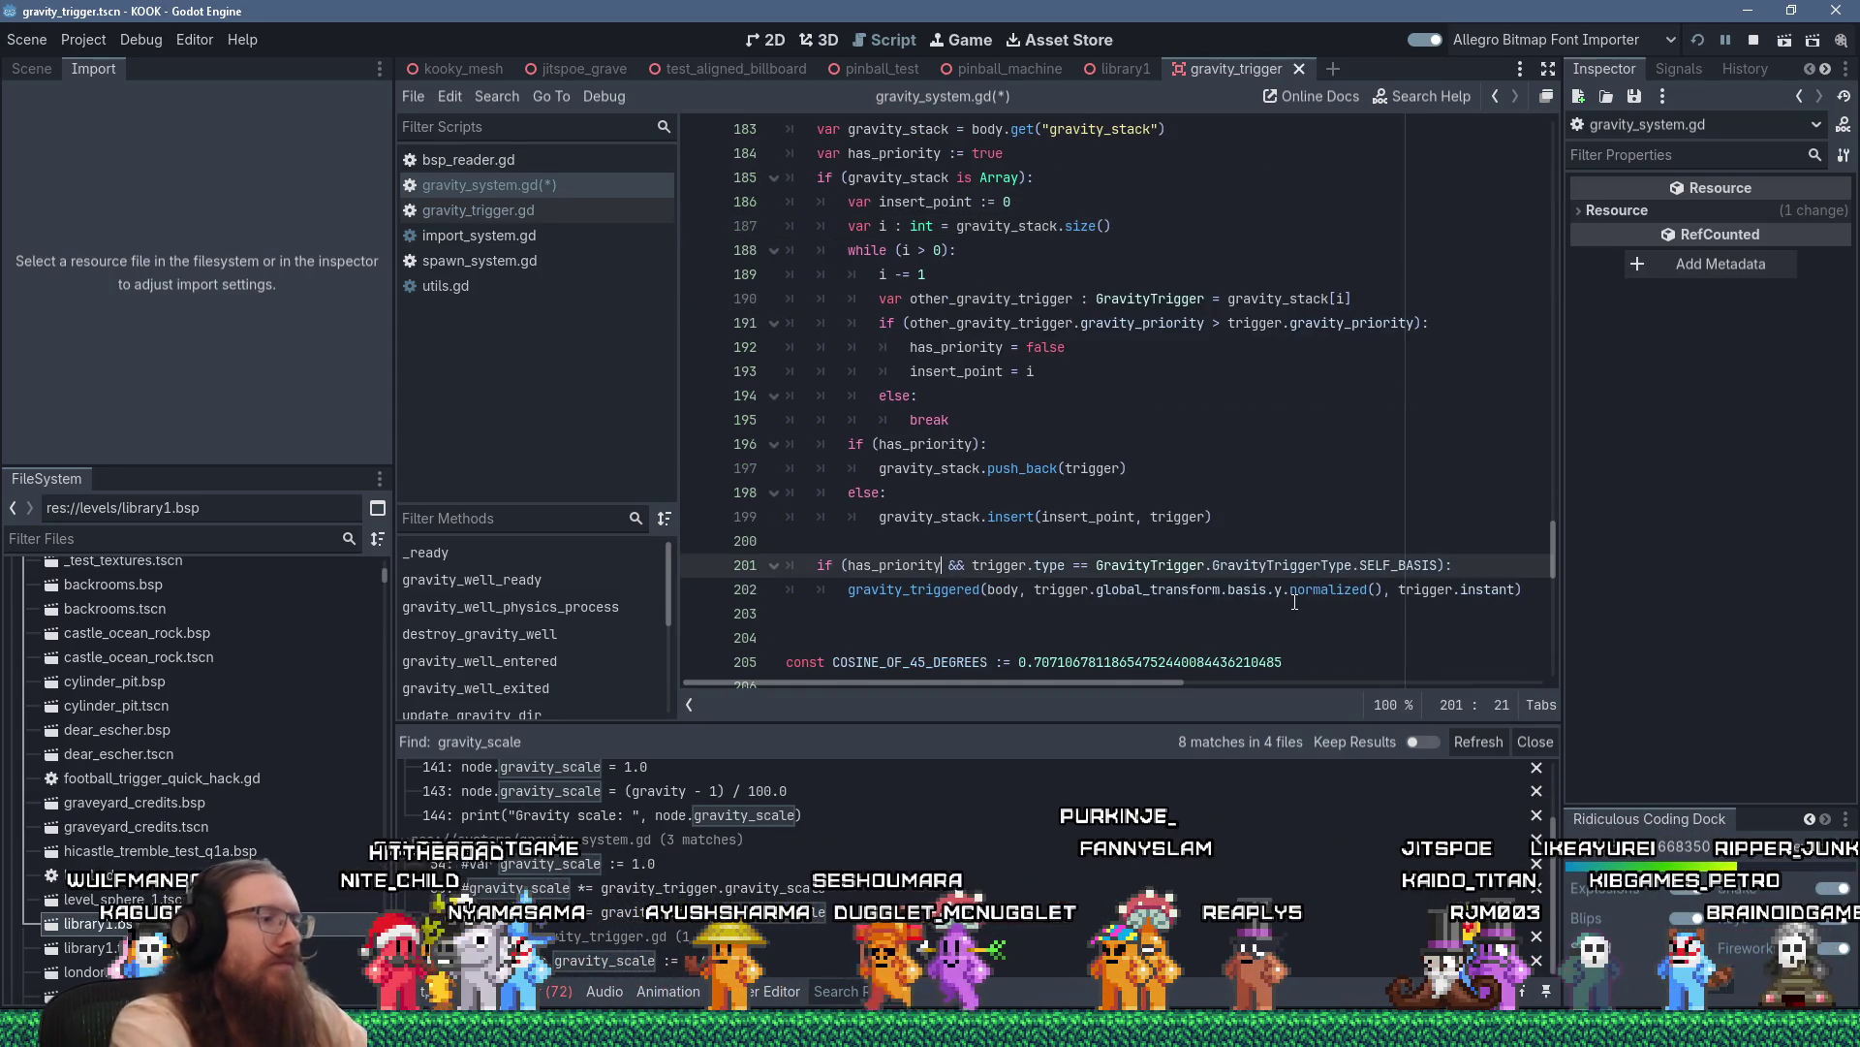
{"action": "type", "text": "):"}
{"action": "key", "text": "Return"}
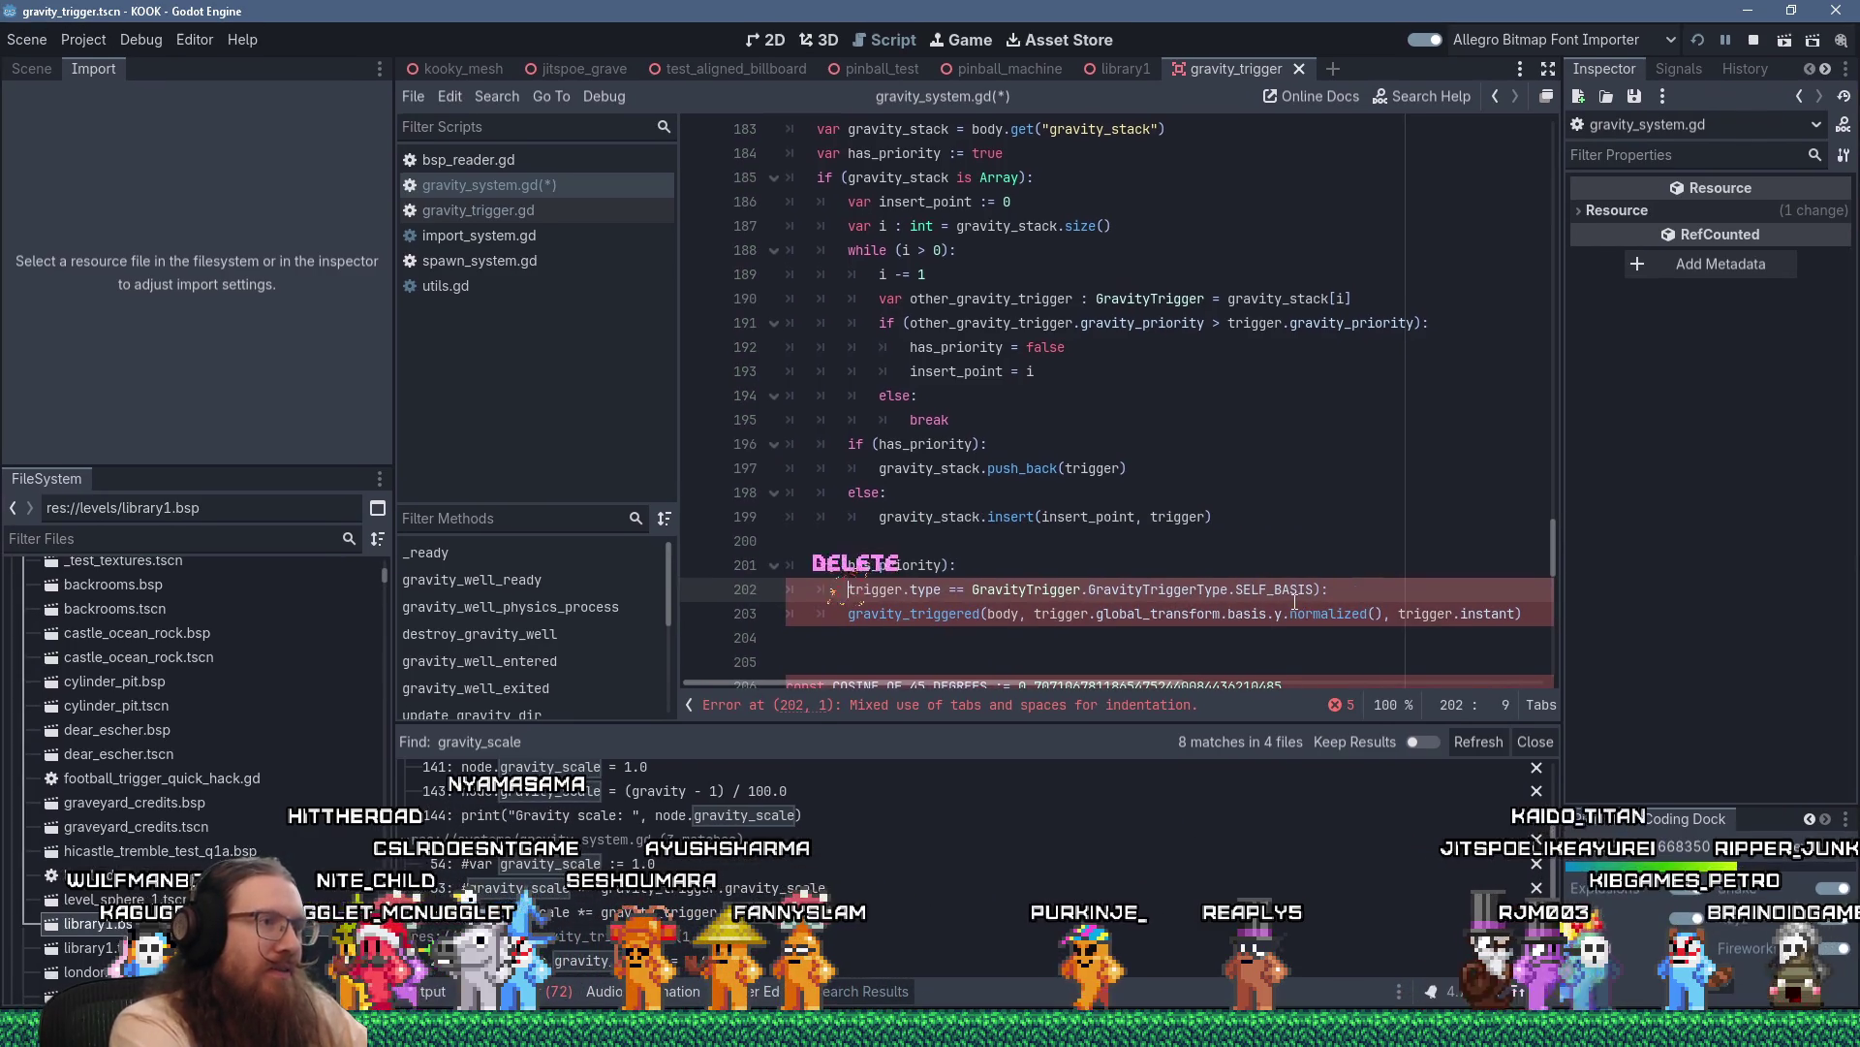
{"action": "type", "text": "if ("}
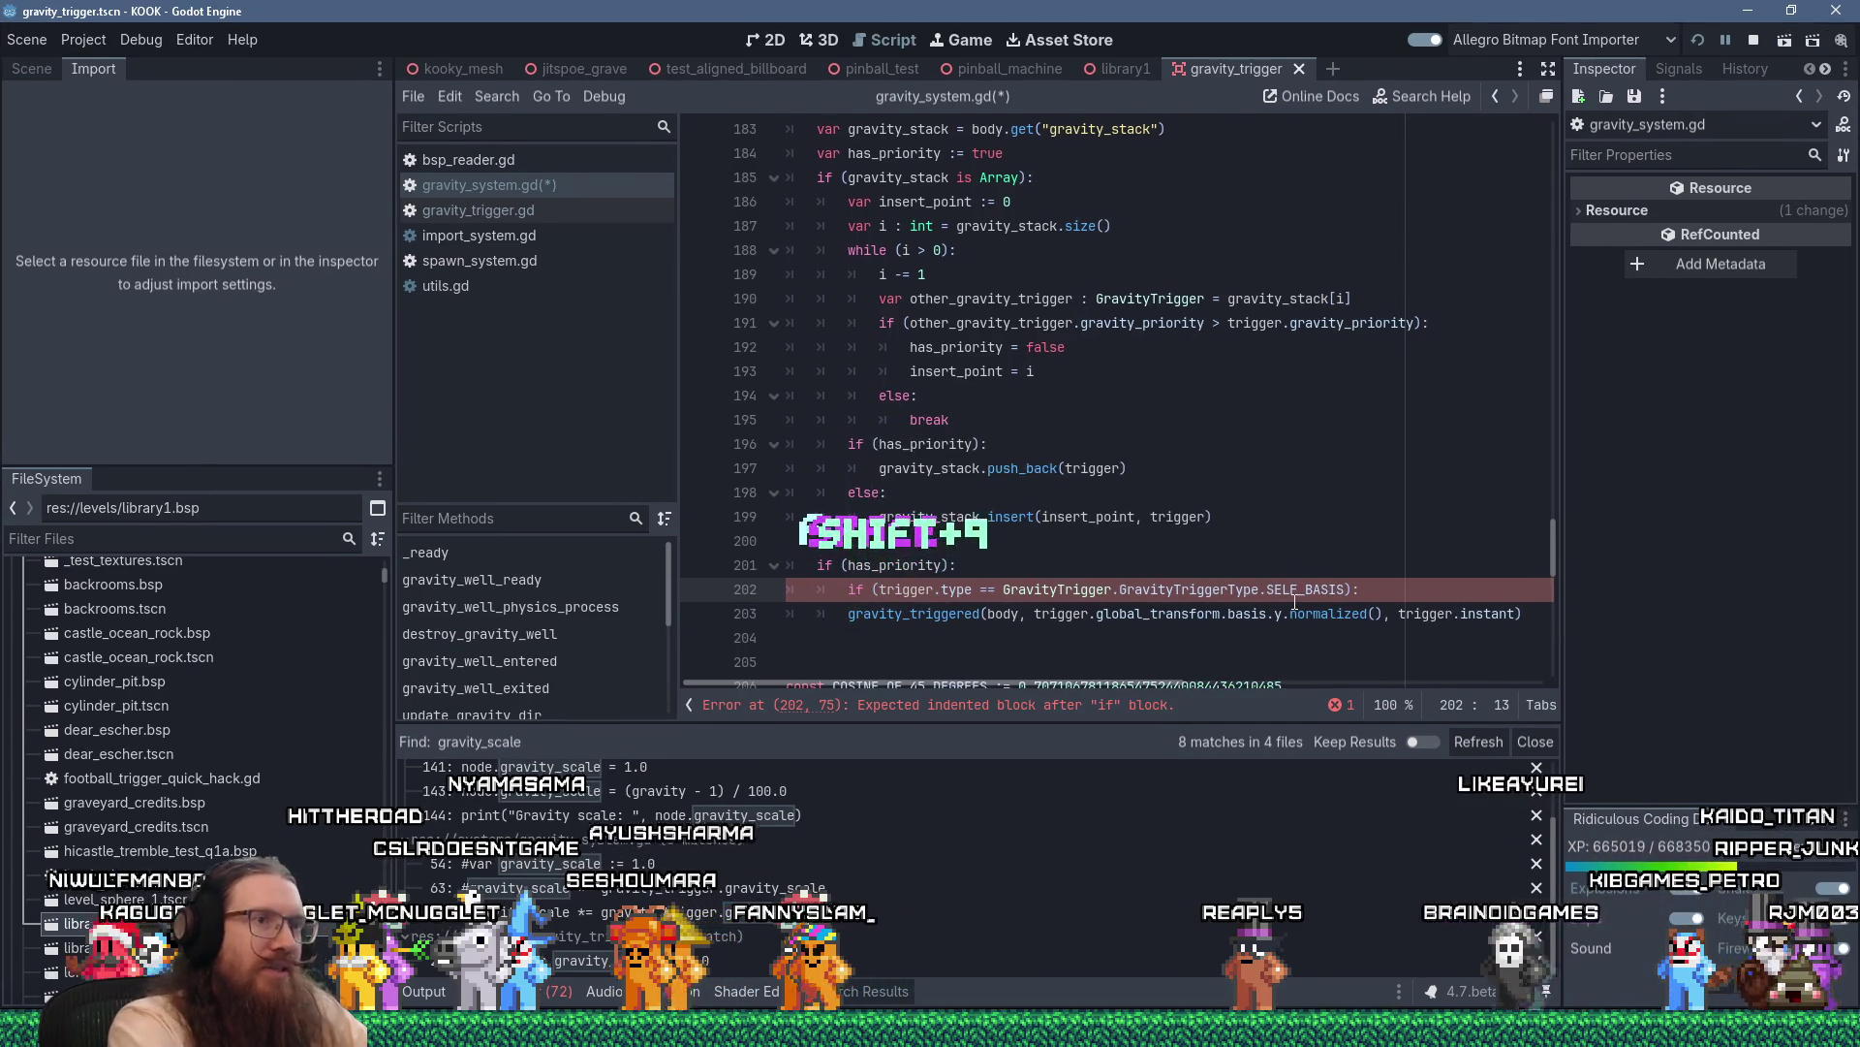
{"action": "key", "text": "Down"}
{"action": "key", "text": "Home"}
{"action": "key", "text": "Tab"}
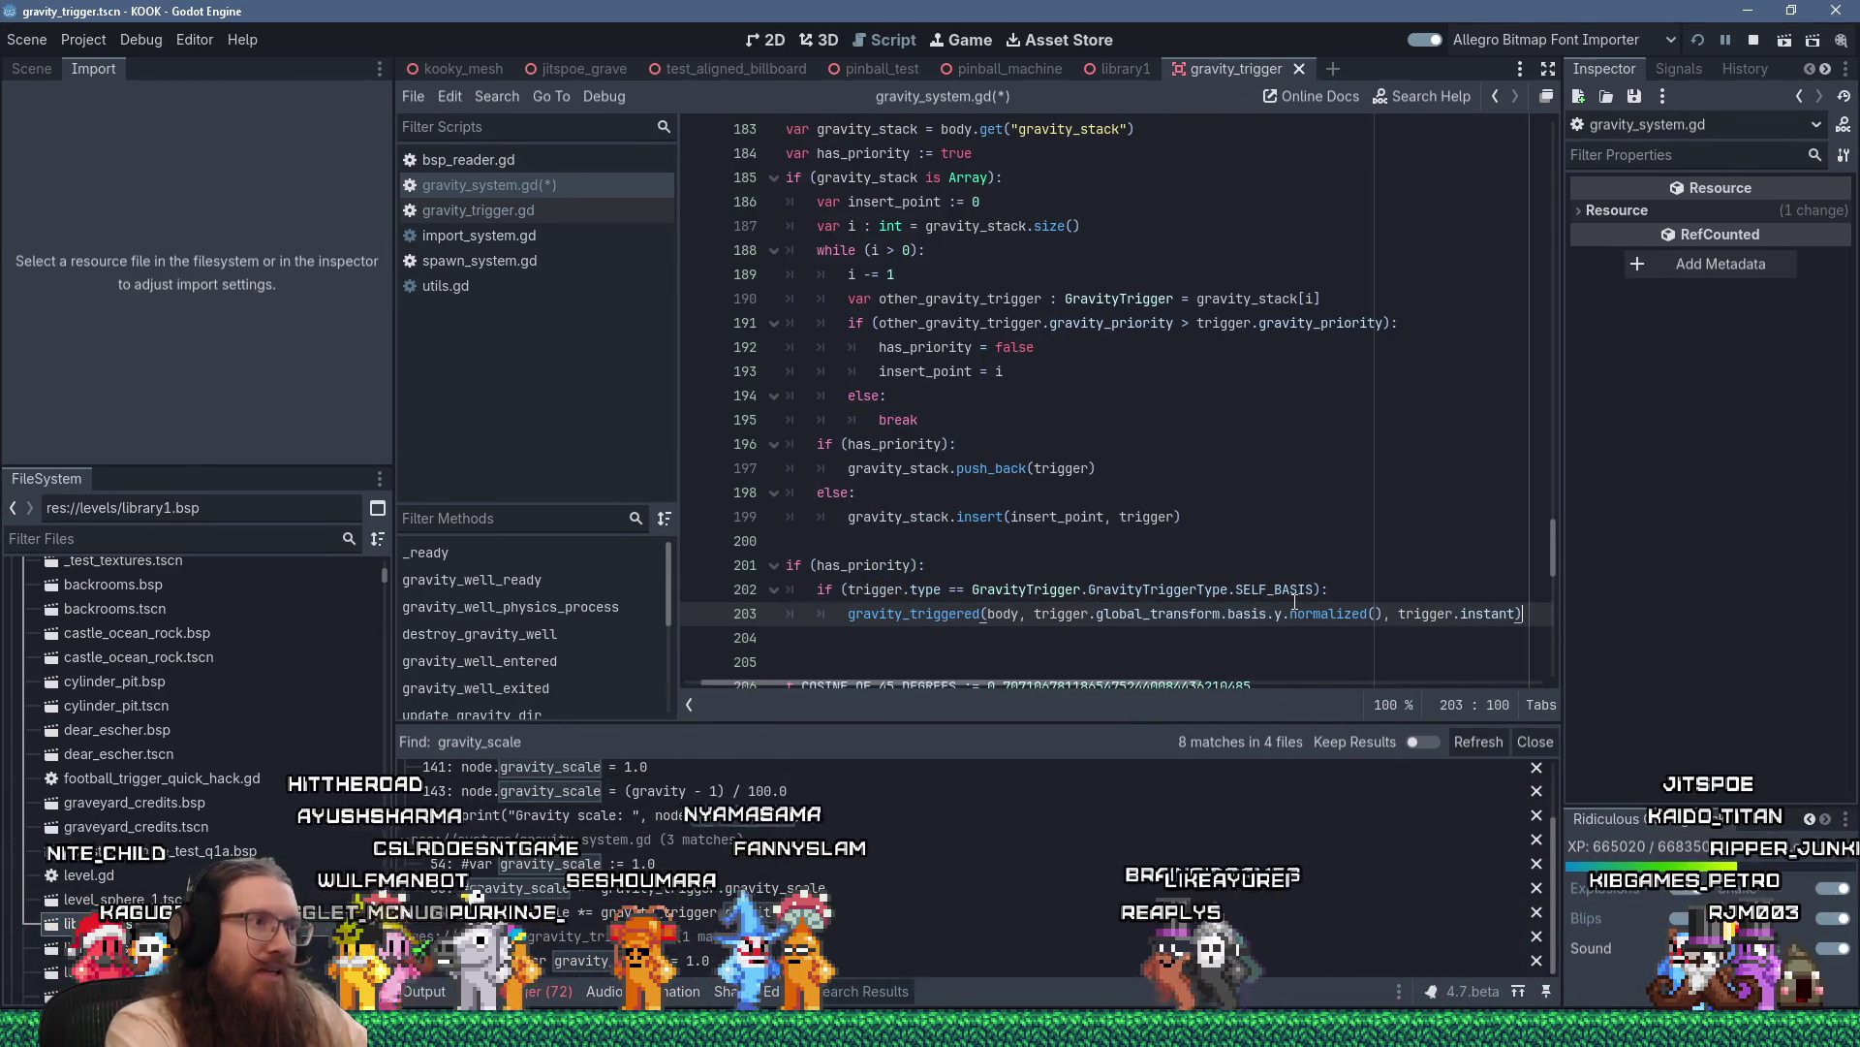
Add an if (trigger.gravity_scale): branch after the gravity_triggered call, opening its indented body
{"action": "key", "text": "Return"}
{"action": "key", "text": "BackSpace"}
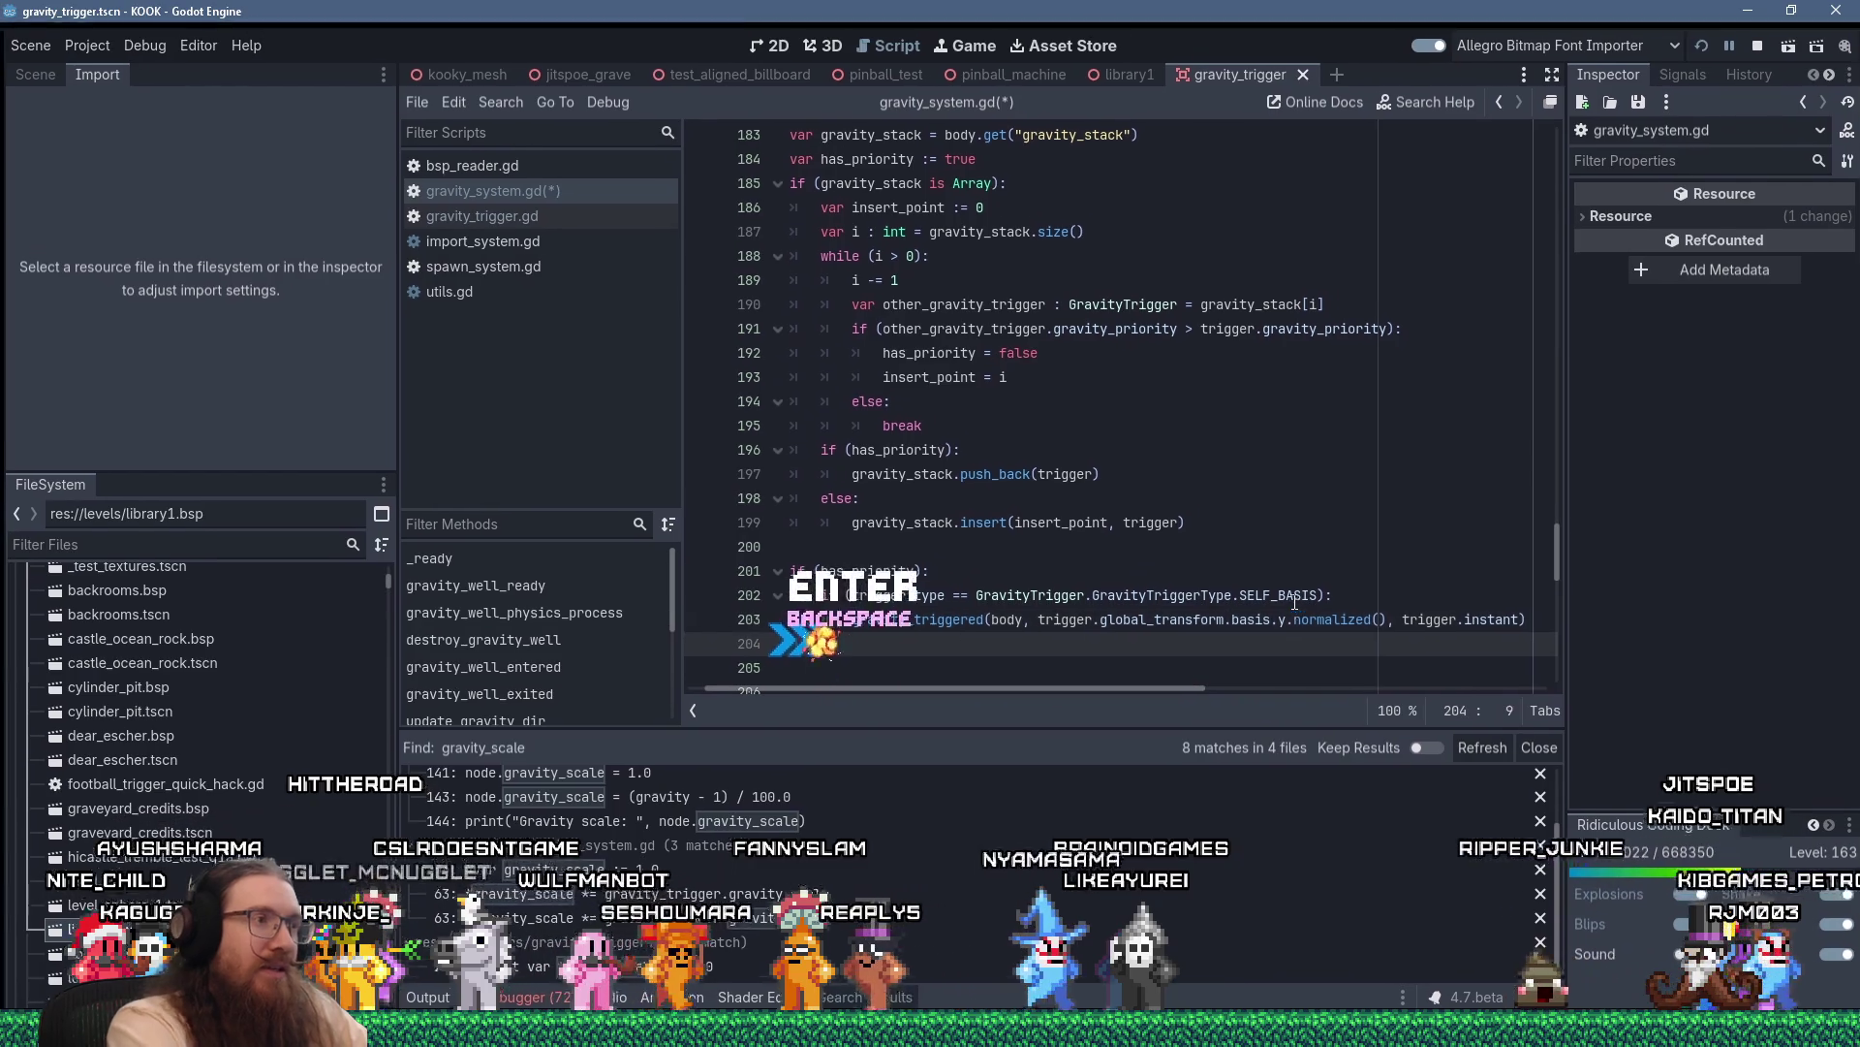
{"action": "type", "text": "if ("}
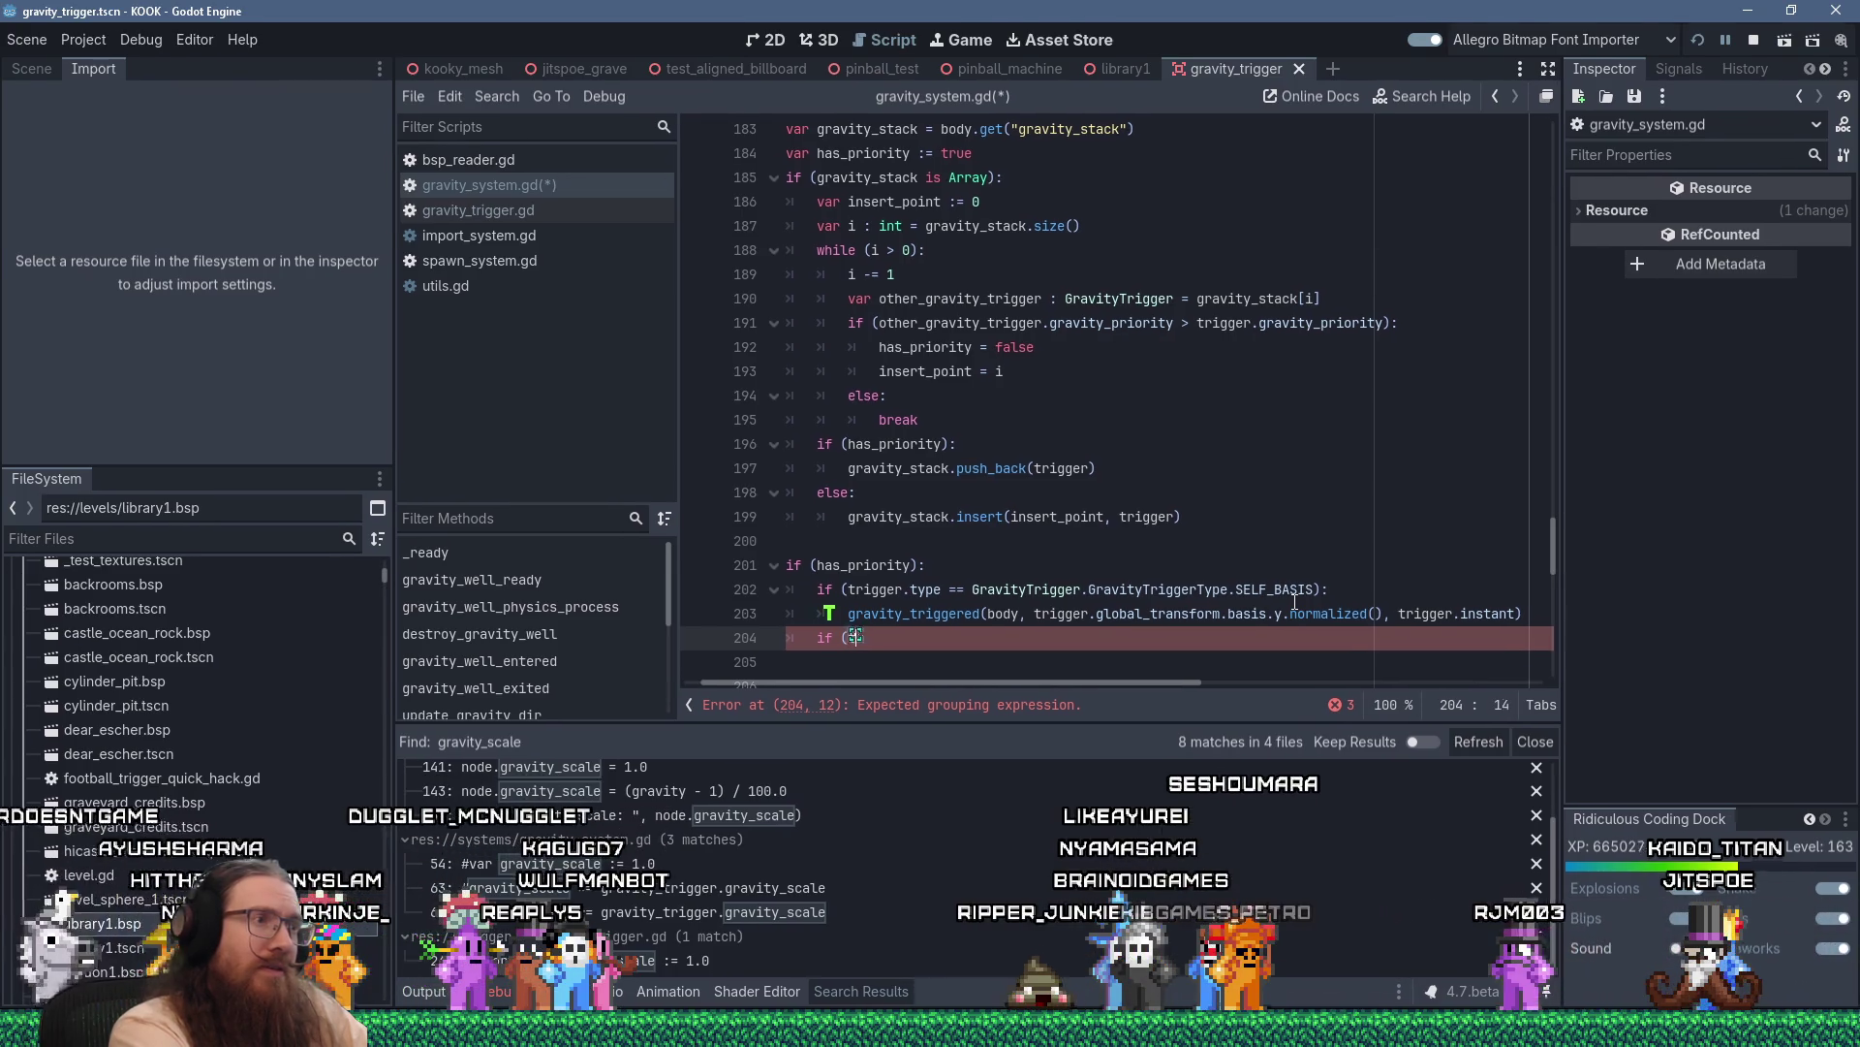
{"action": "type", "text": "trigger.gravity_sc"}
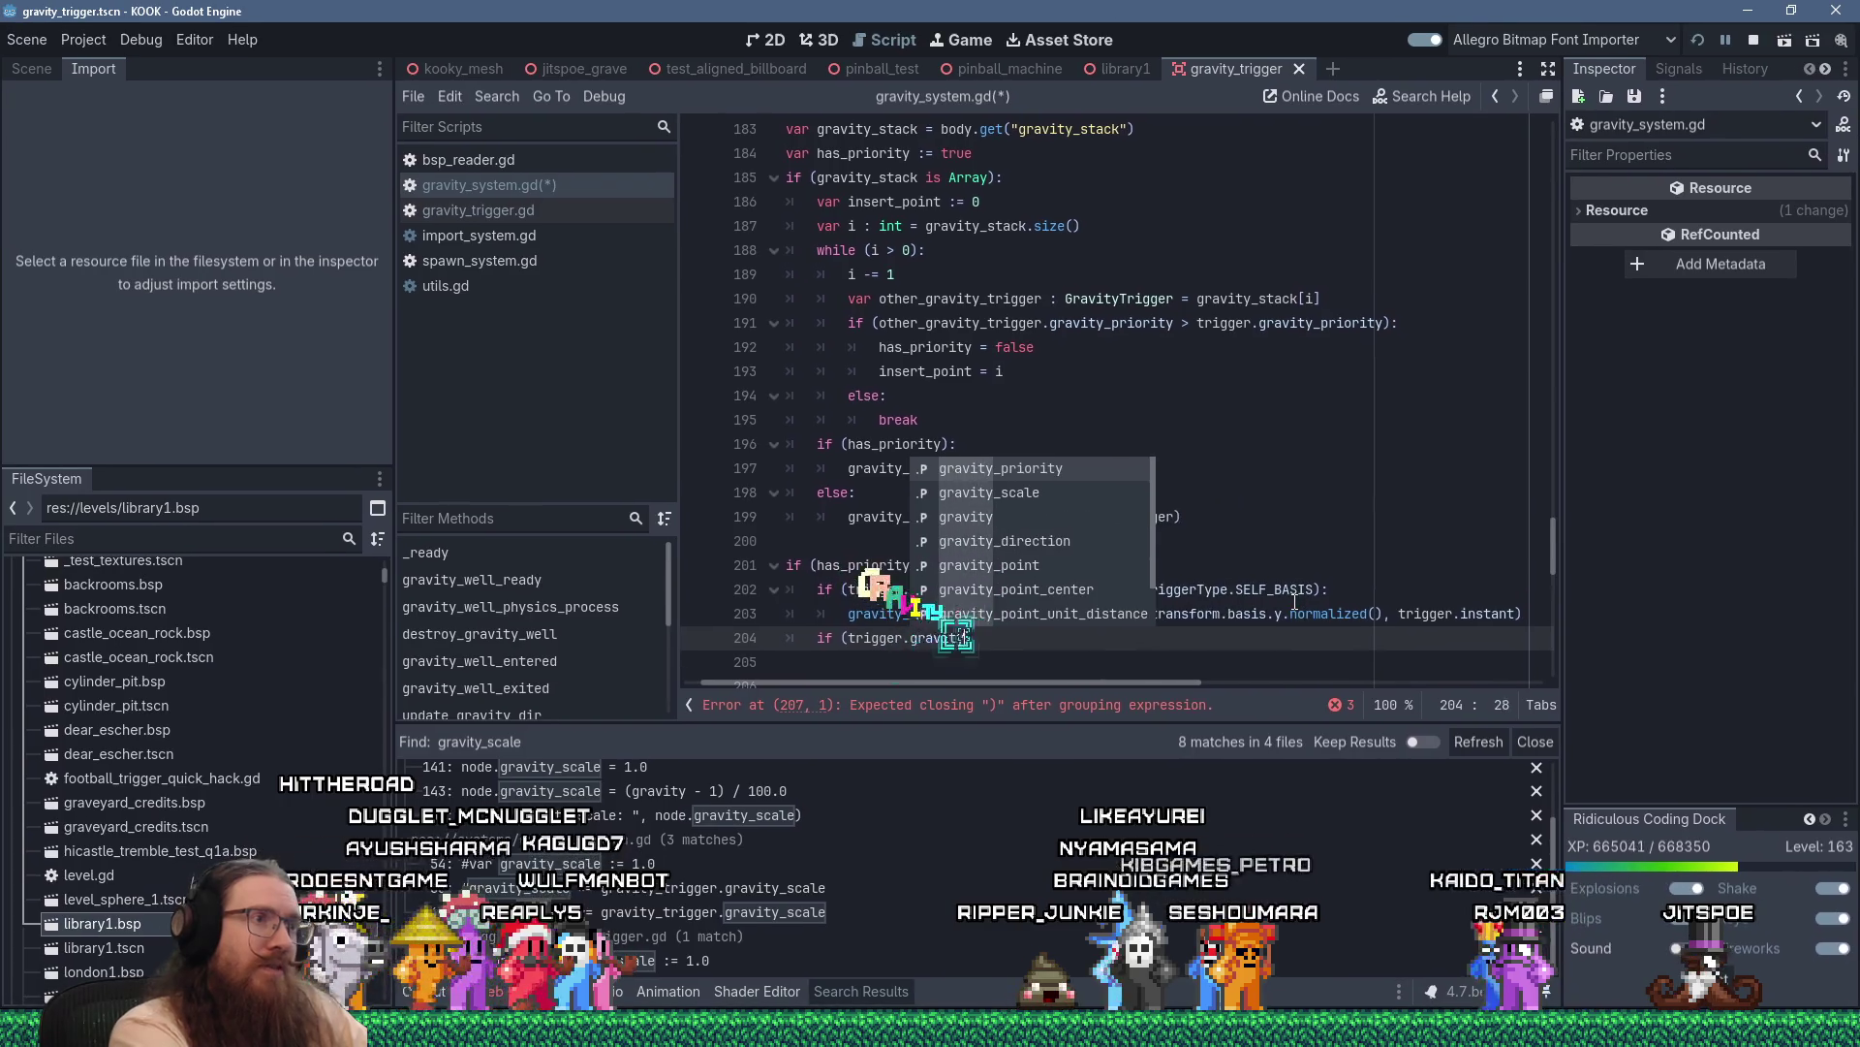
{"action": "key", "text": "Return"}
{"action": "type", "text": "):"}
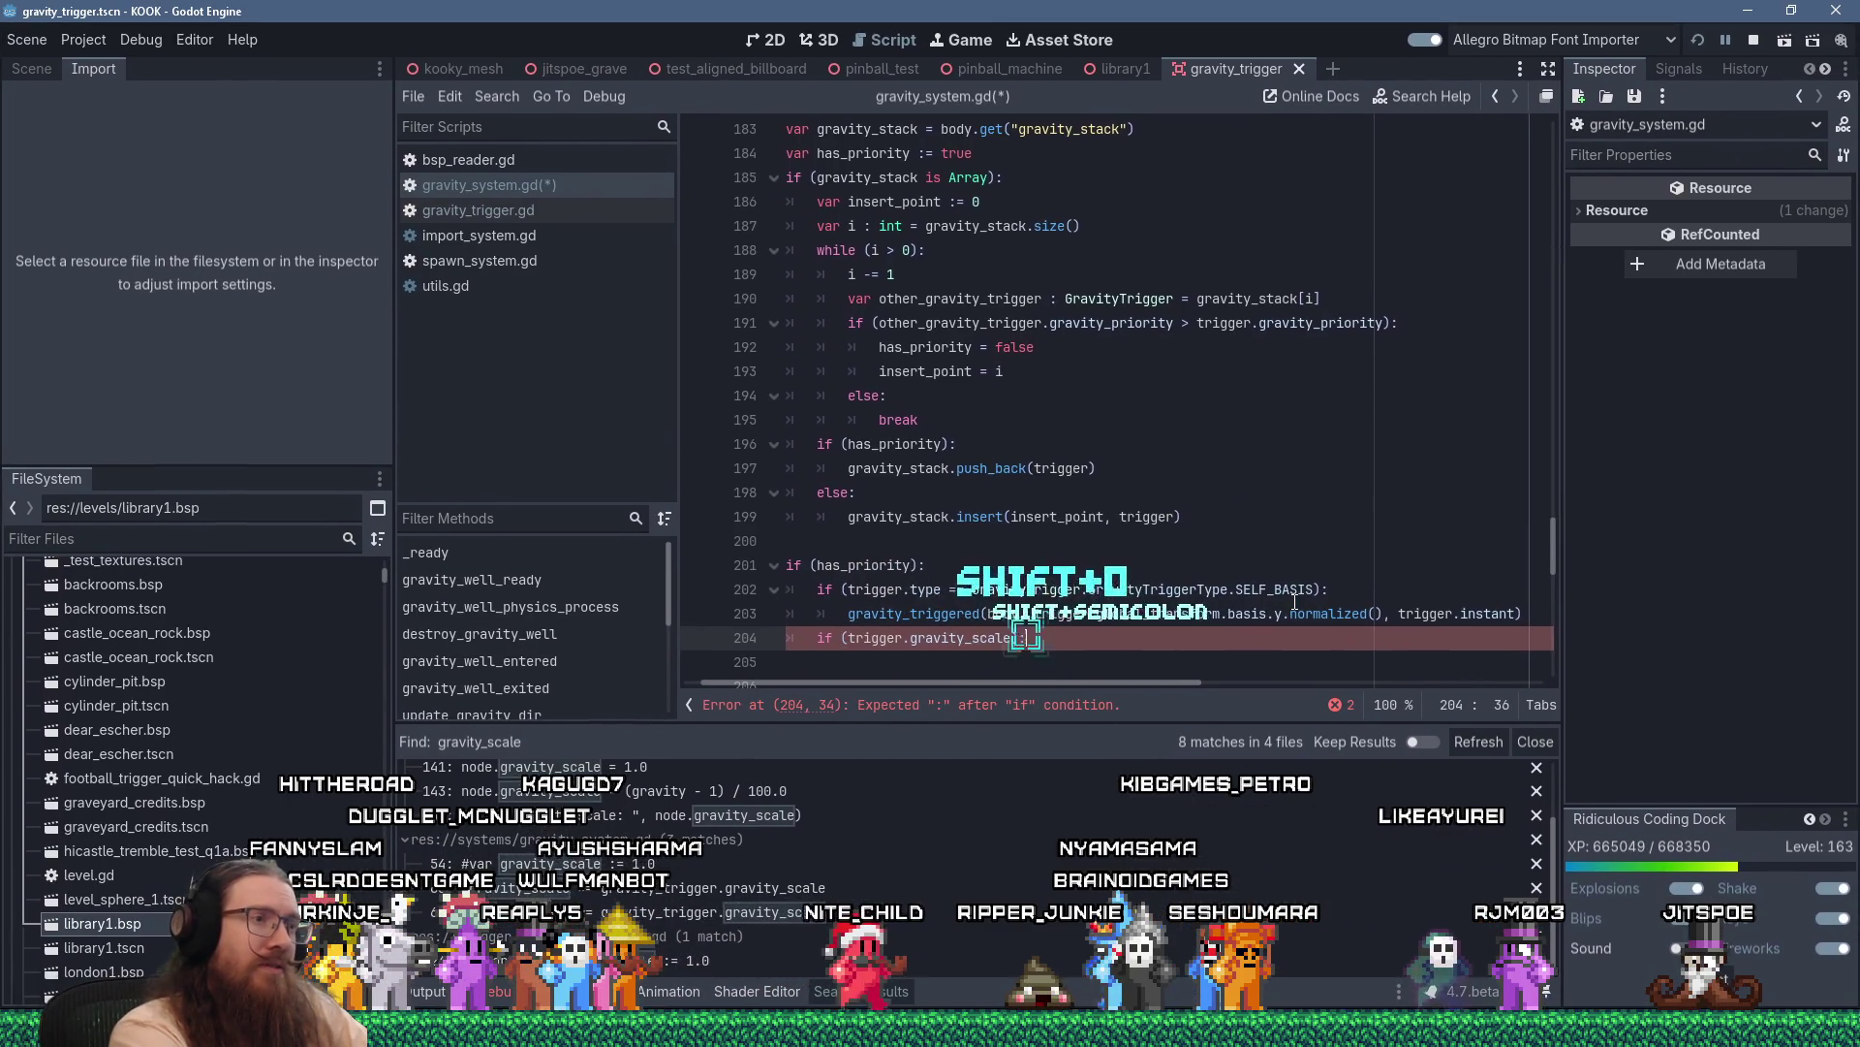
{"action": "key", "text": "Return"}
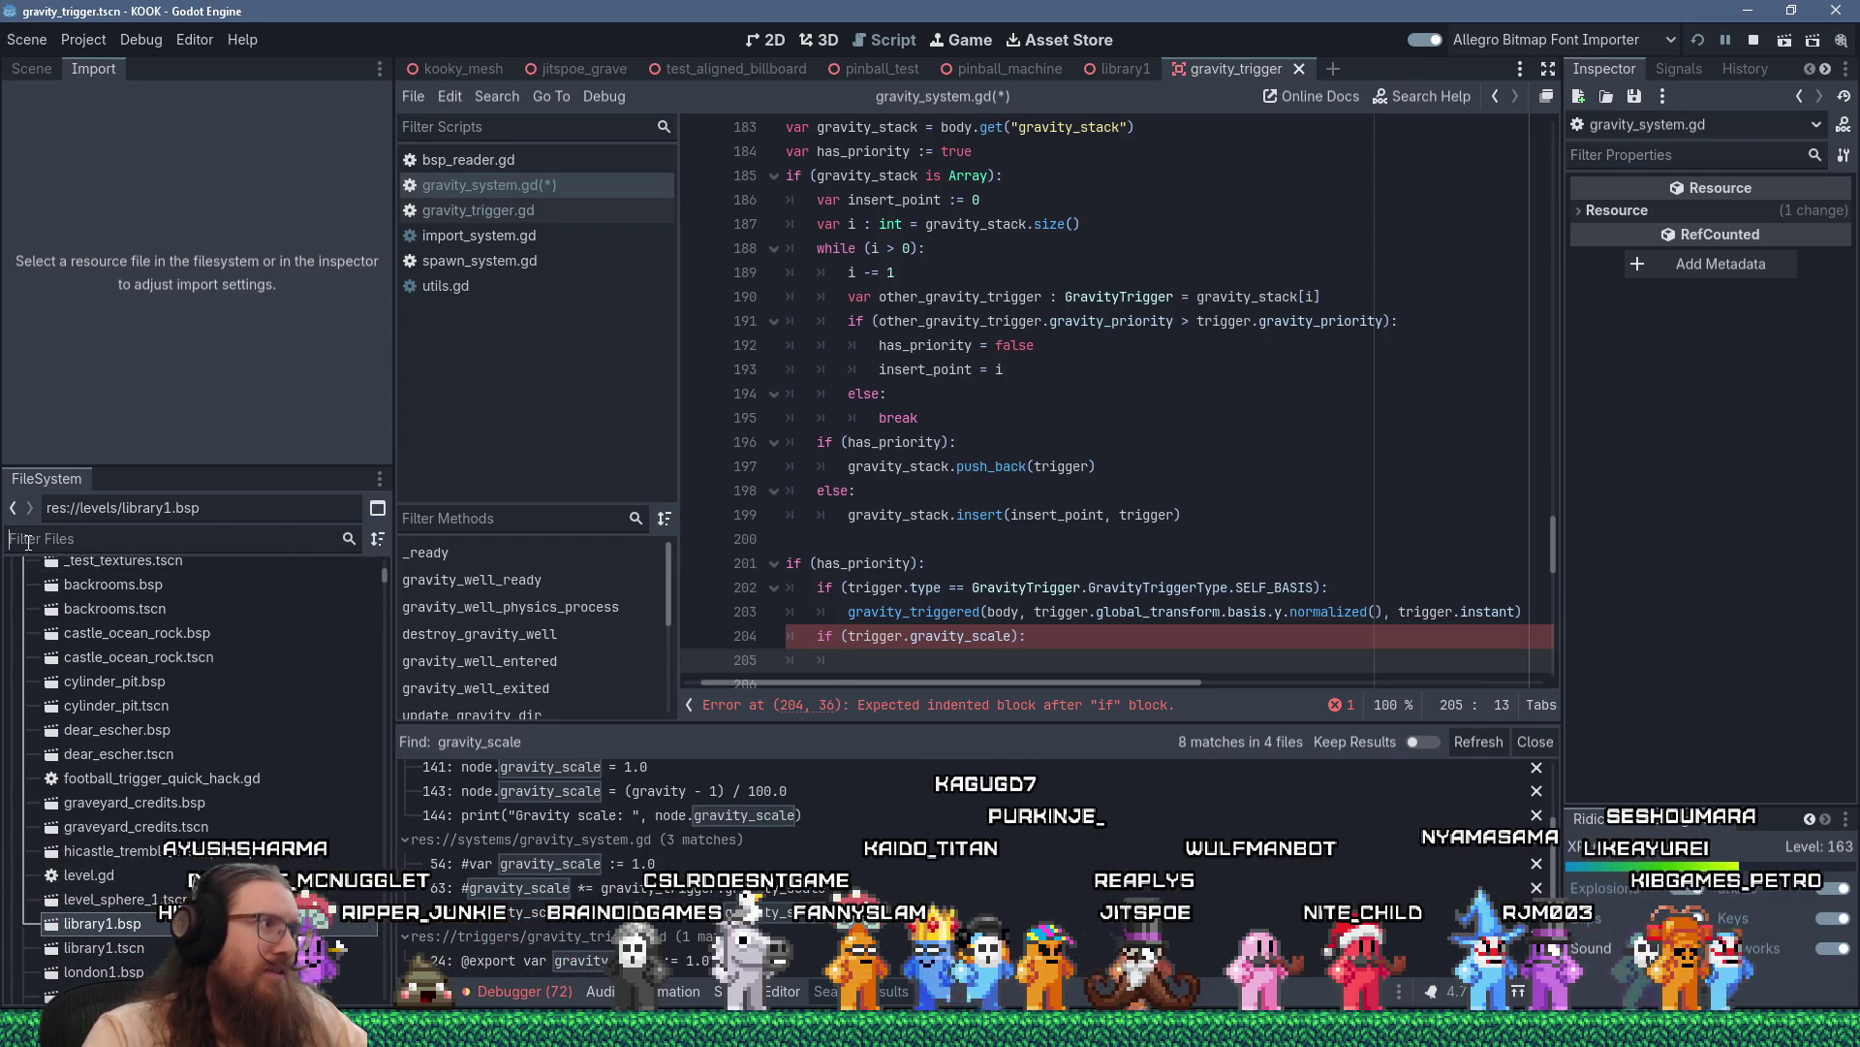
Filter the FileSystem for base_cha and open base_character_body.gd in the script editor
{"action": "type", "text": "base_cha"}
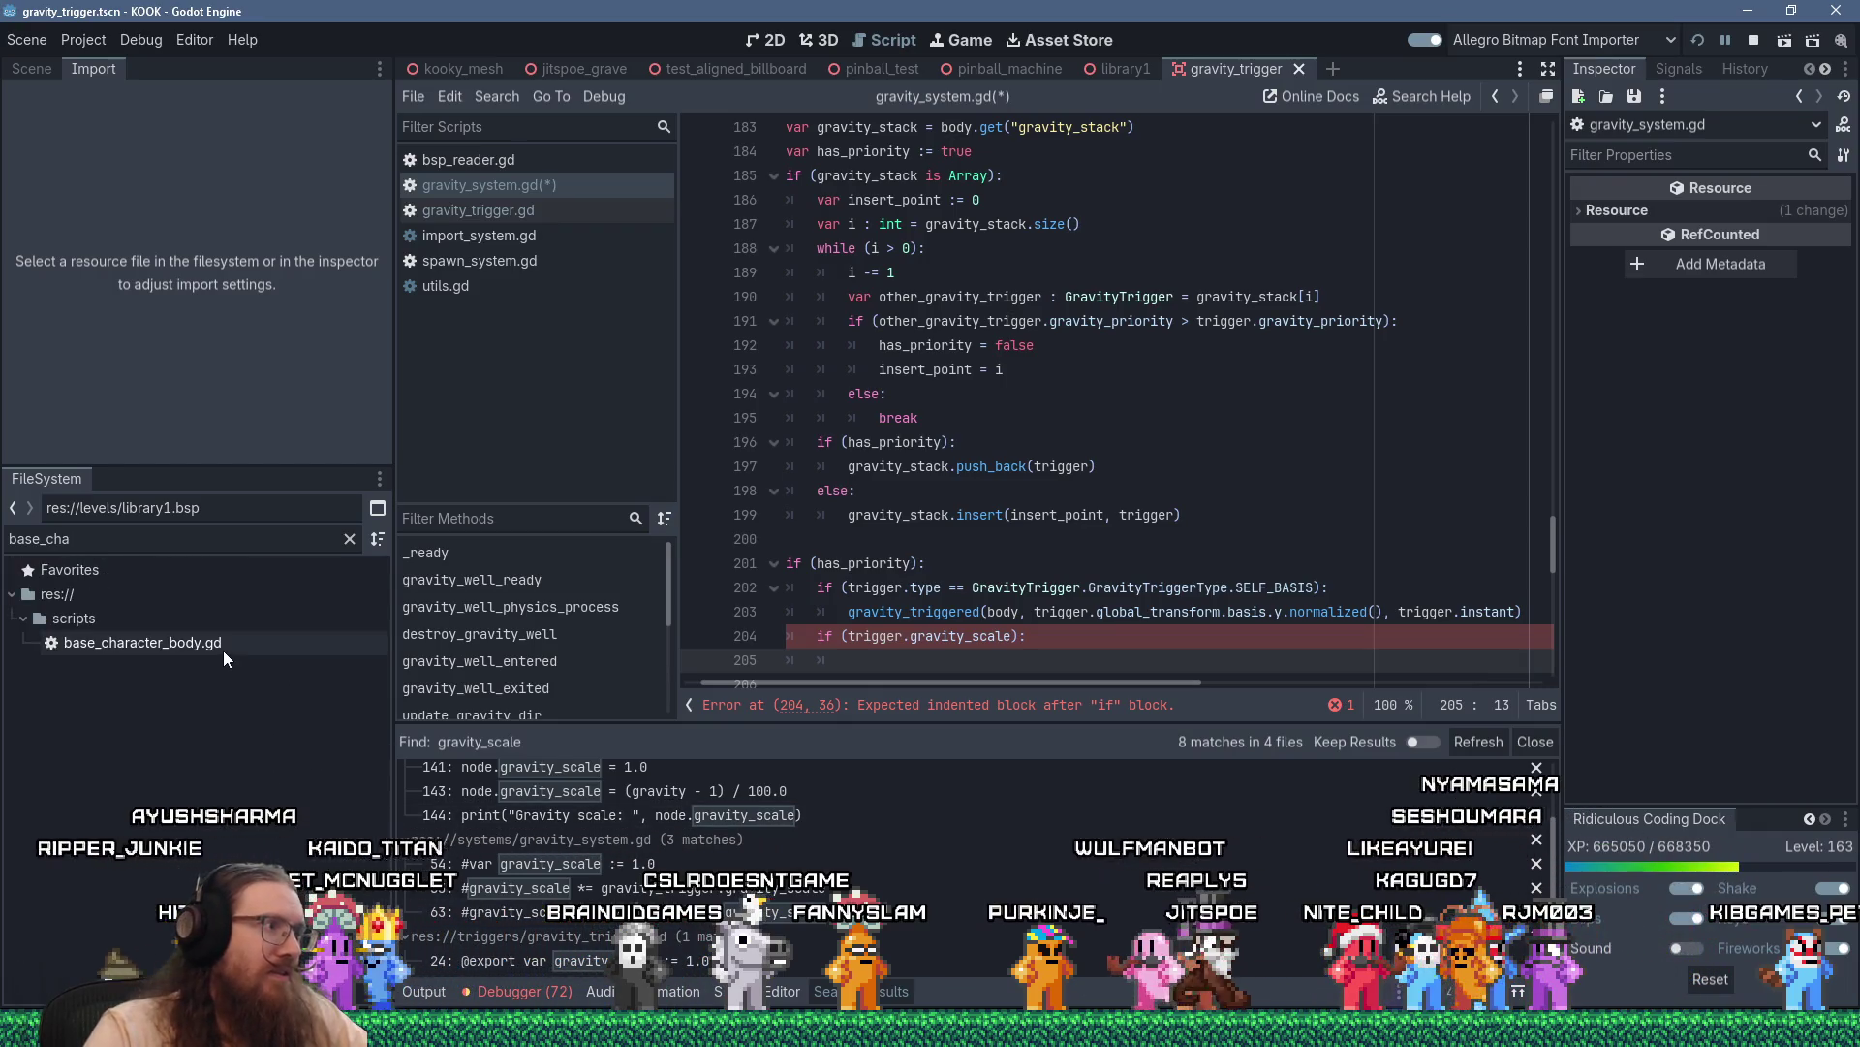
{"action": "double_click", "coordinate": [223, 651]}
{"action": "left_click", "coordinate": [1250, 454]}
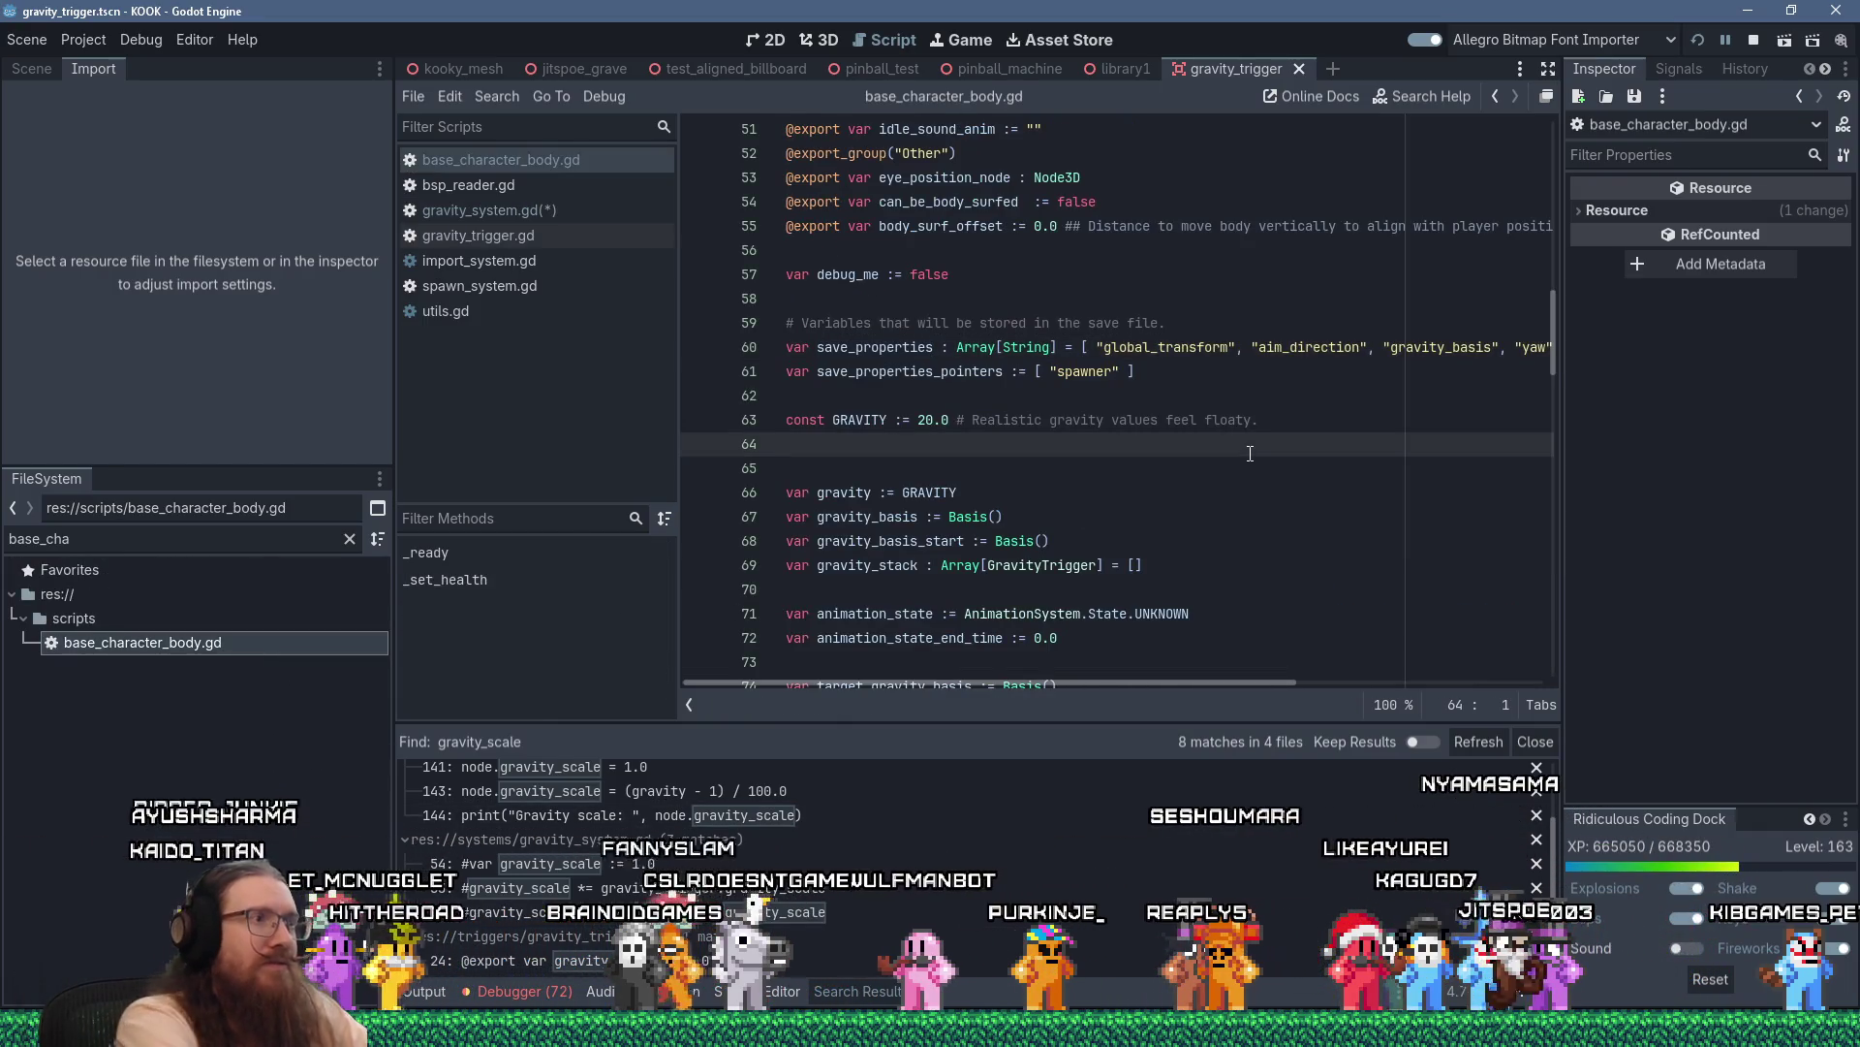
Search base_character_body.gd for gravity_scale, finding none, then place the caret on line 65
{"action": "key", "text": "ctrl+f"}
{"action": "type", "text": "grai"}
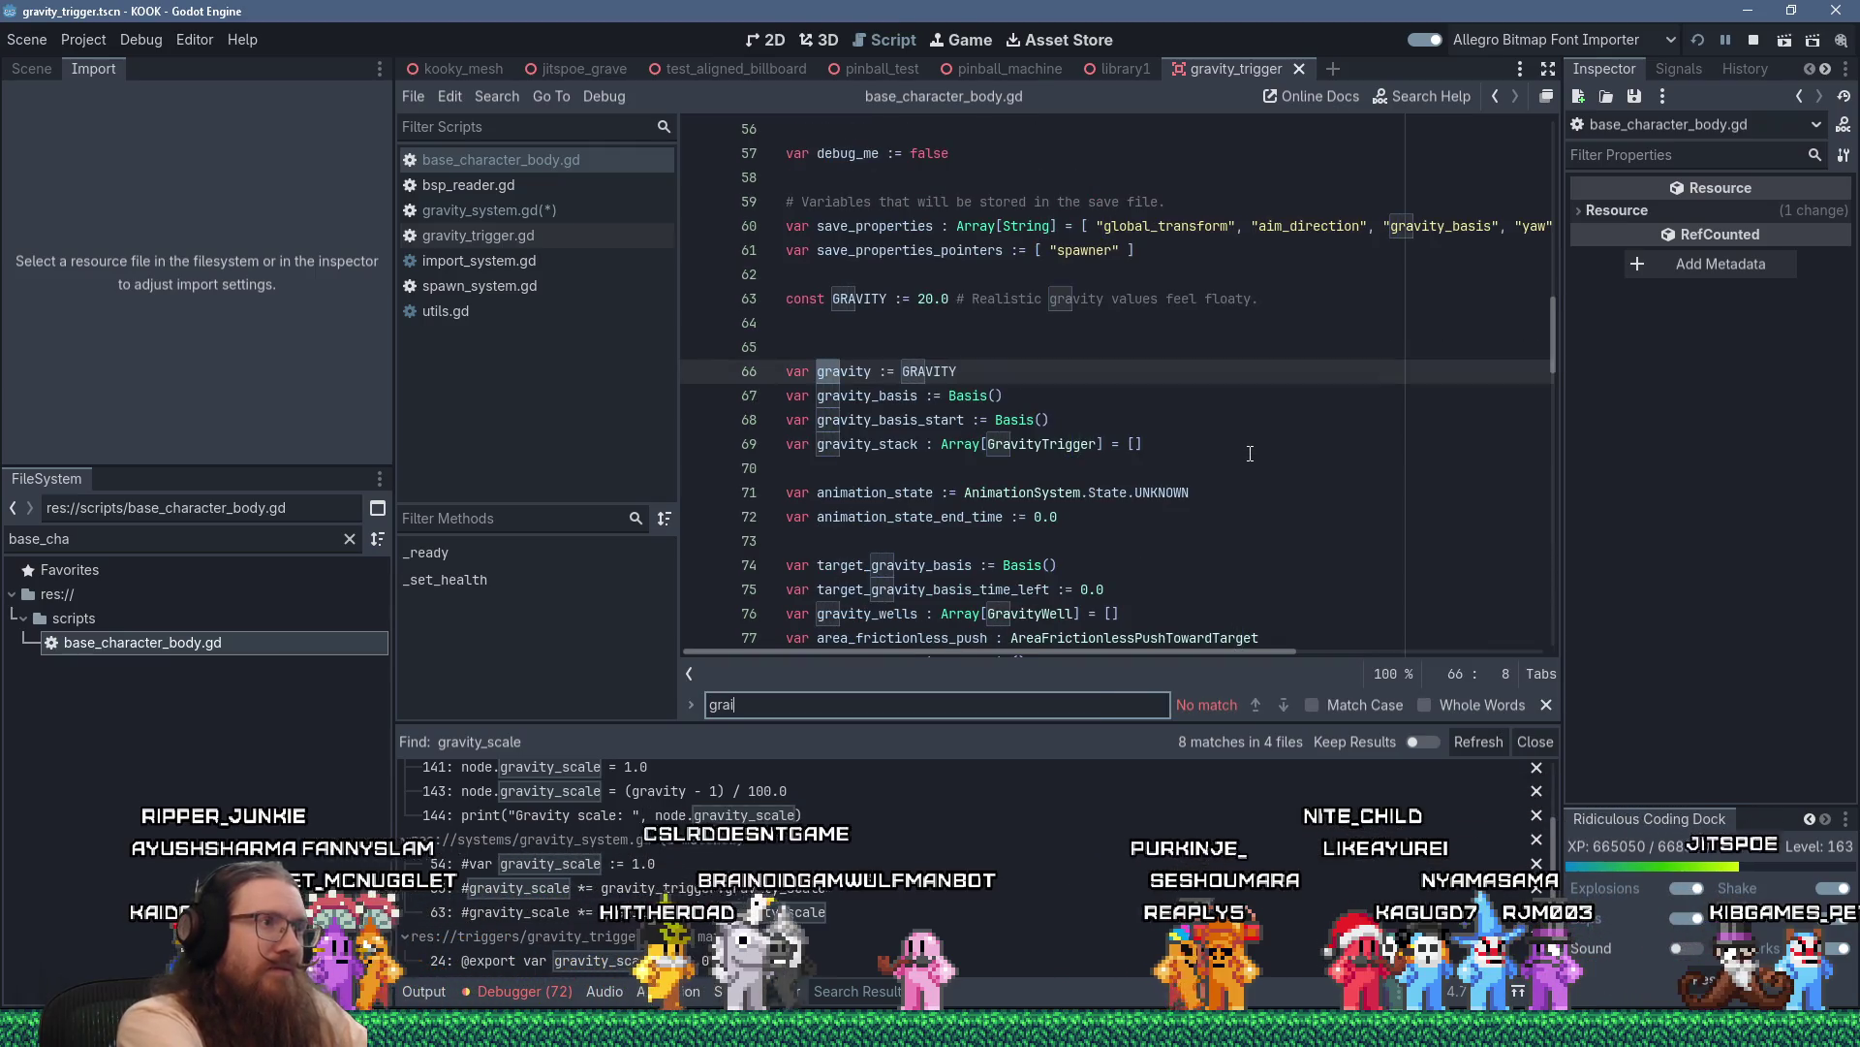
{"action": "key", "text": "BackSpace"}
{"action": "type", "text": "vity"}
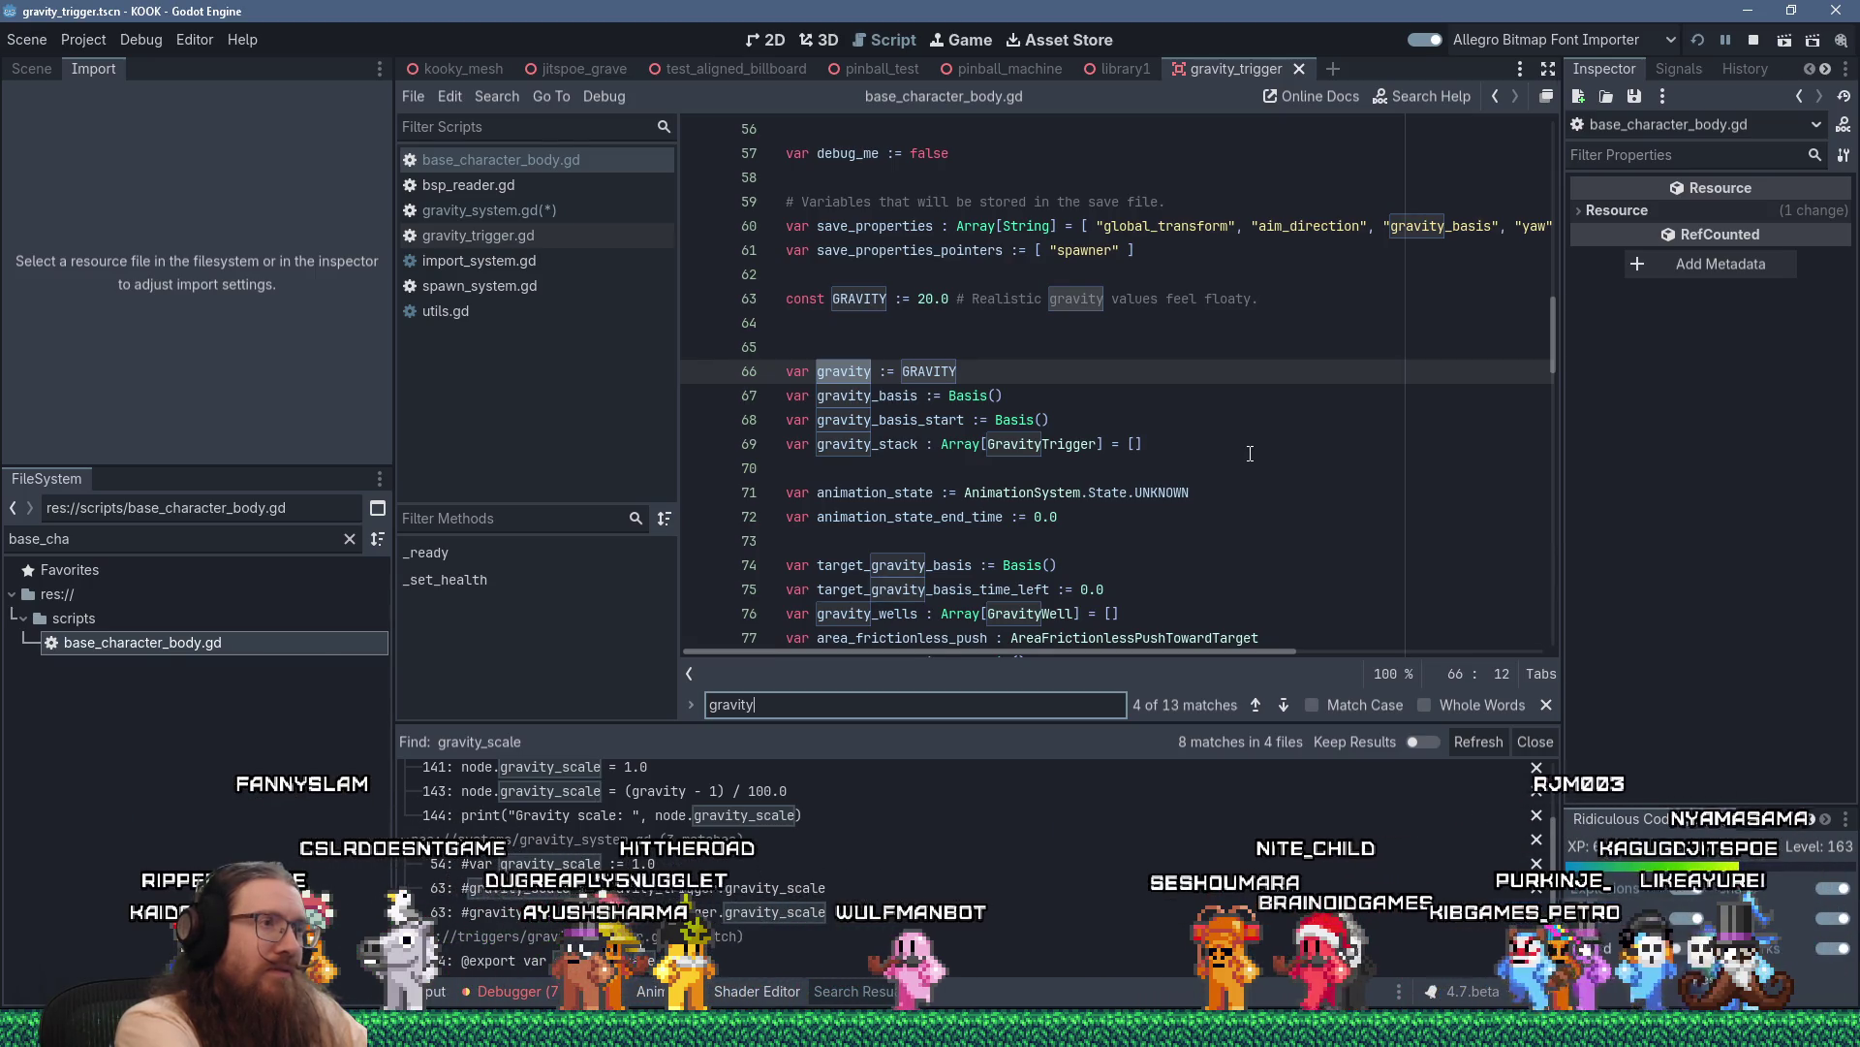
{"action": "type", "text": "_scale"}
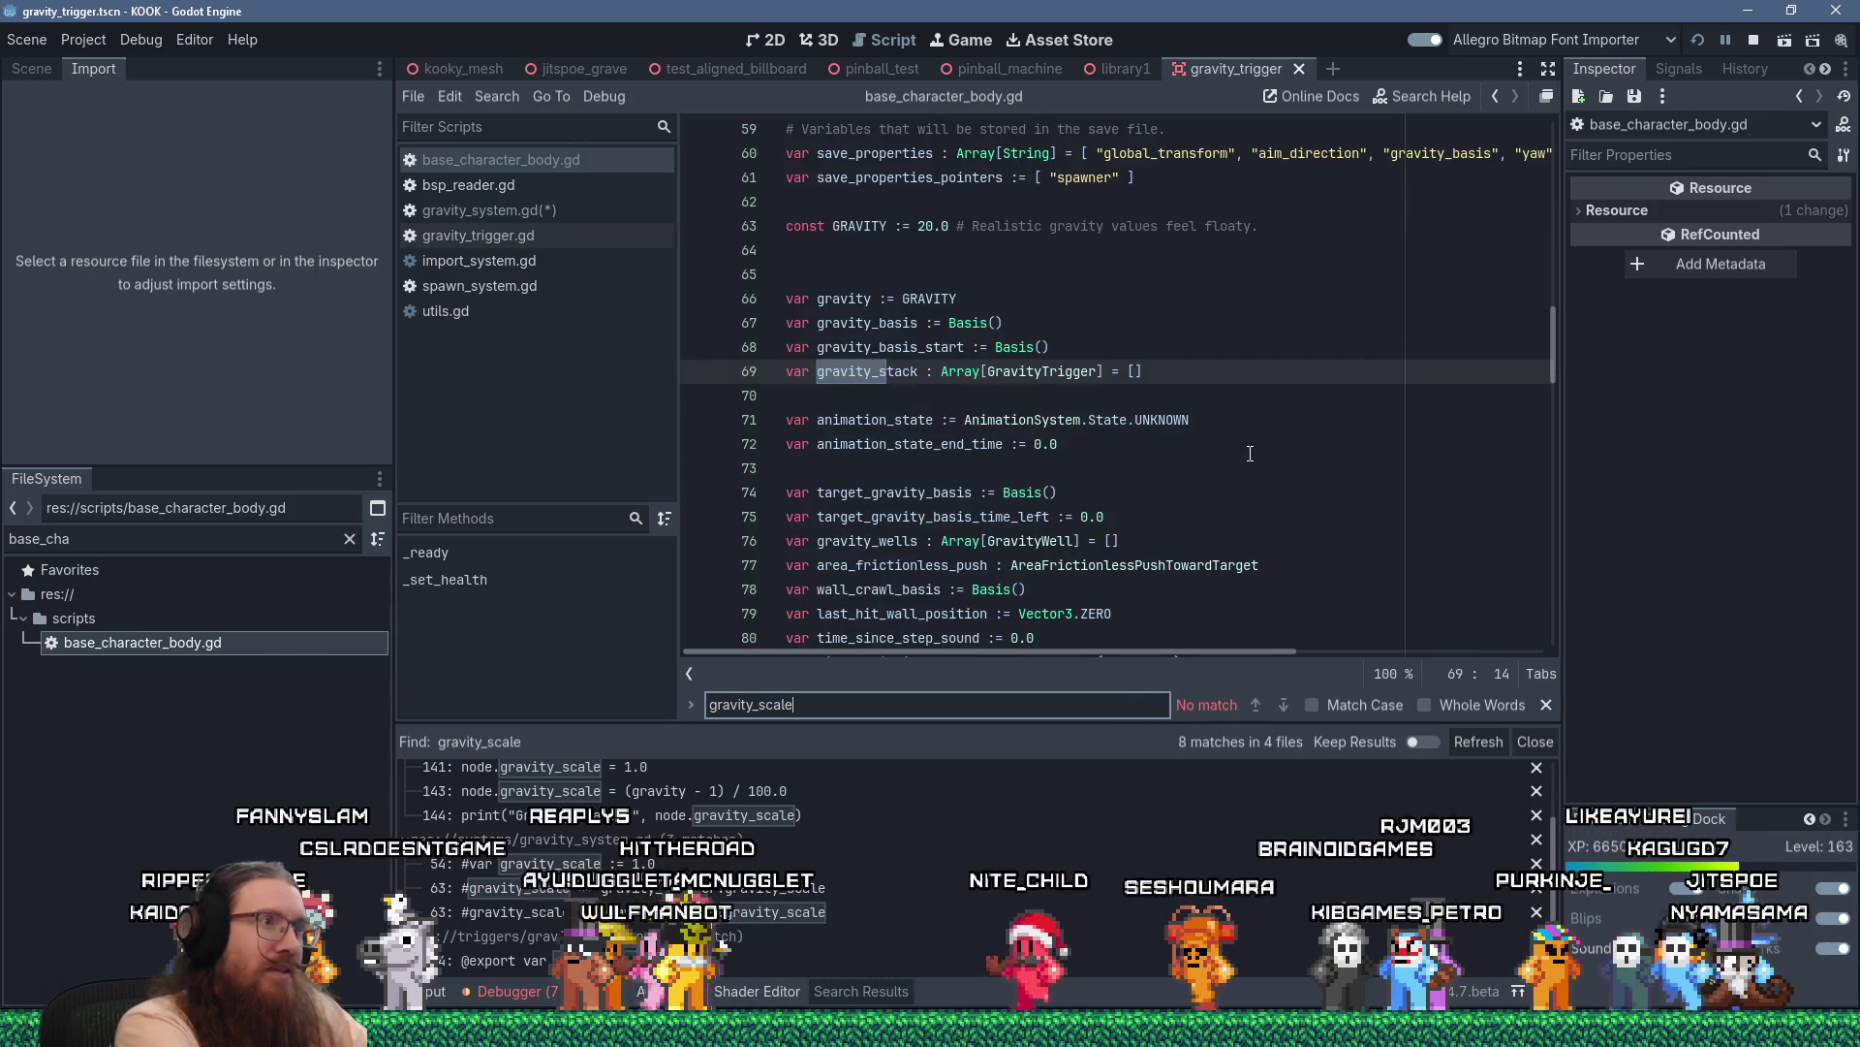
{"action": "key", "text": "ctrl+a"}
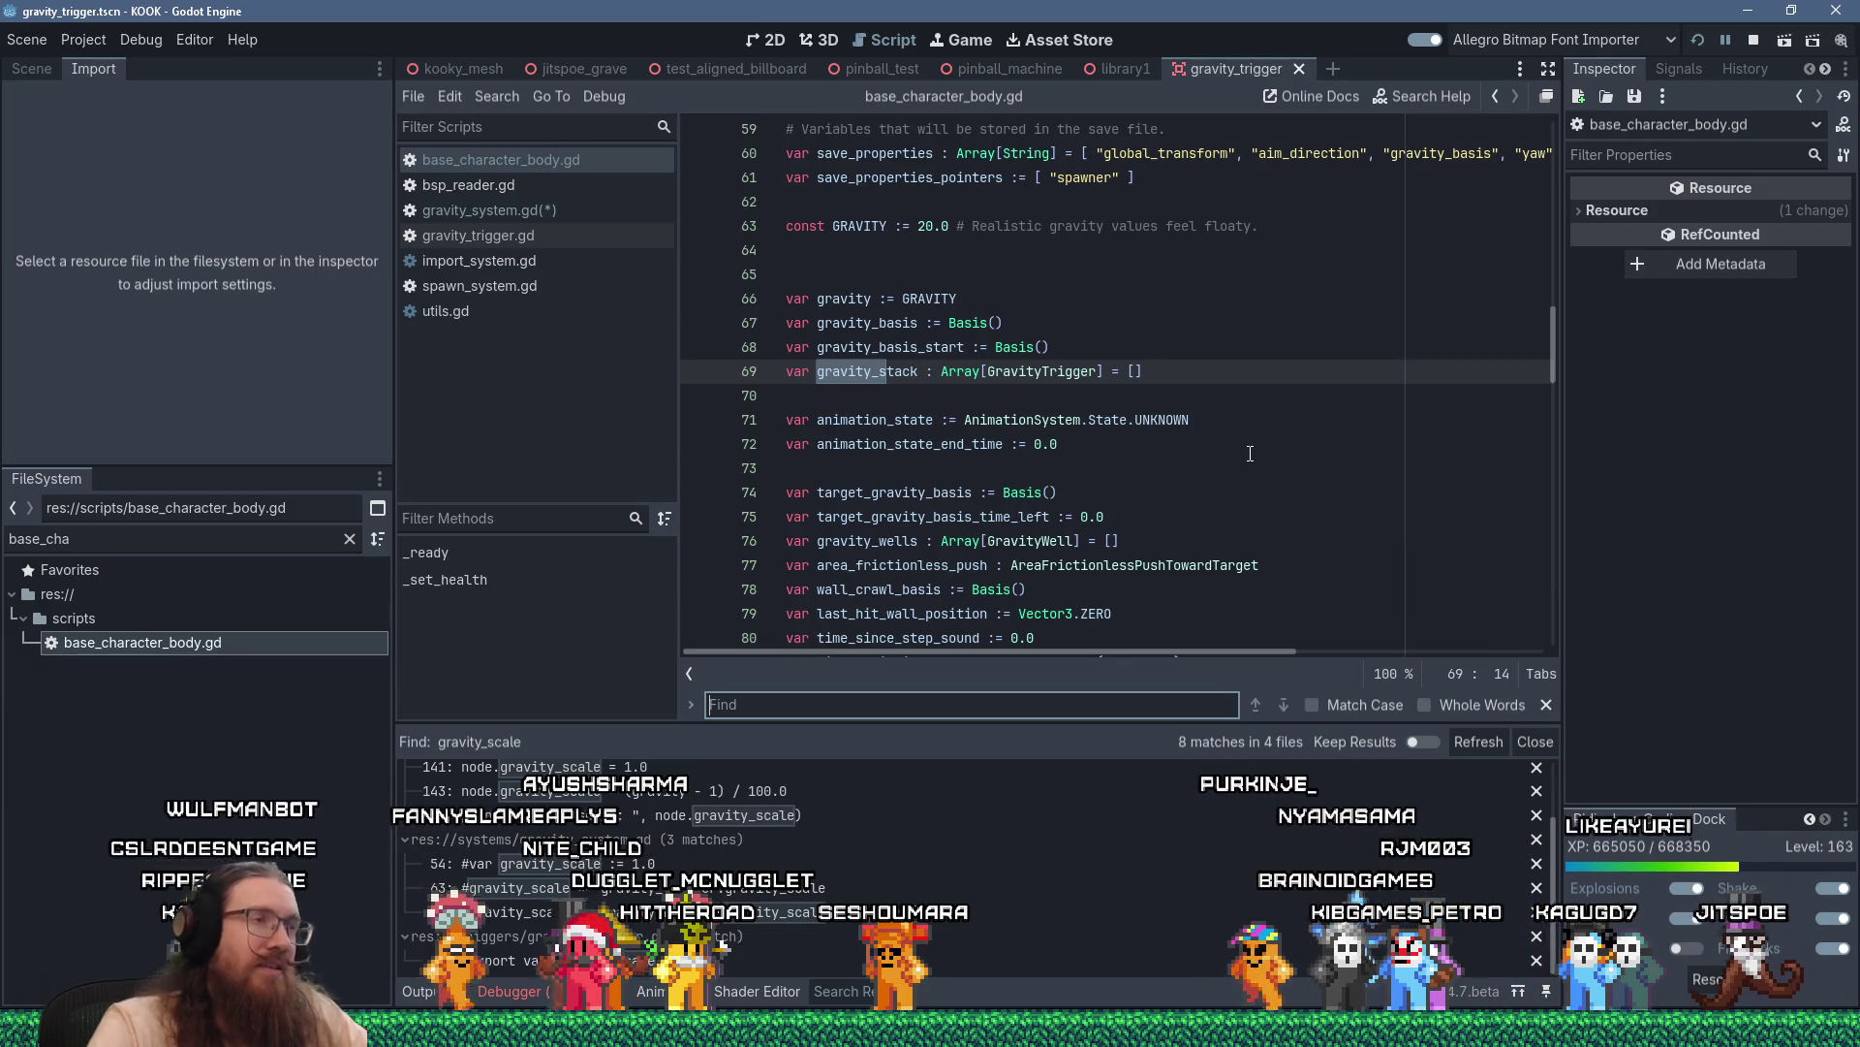
{"action": "scroll", "coordinate": [1114, 436], "scroll_direction": "up", "scroll_amount": 2}
{"action": "left_click", "coordinate": [967, 398]}
{"action": "left_click", "coordinate": [967, 420]}
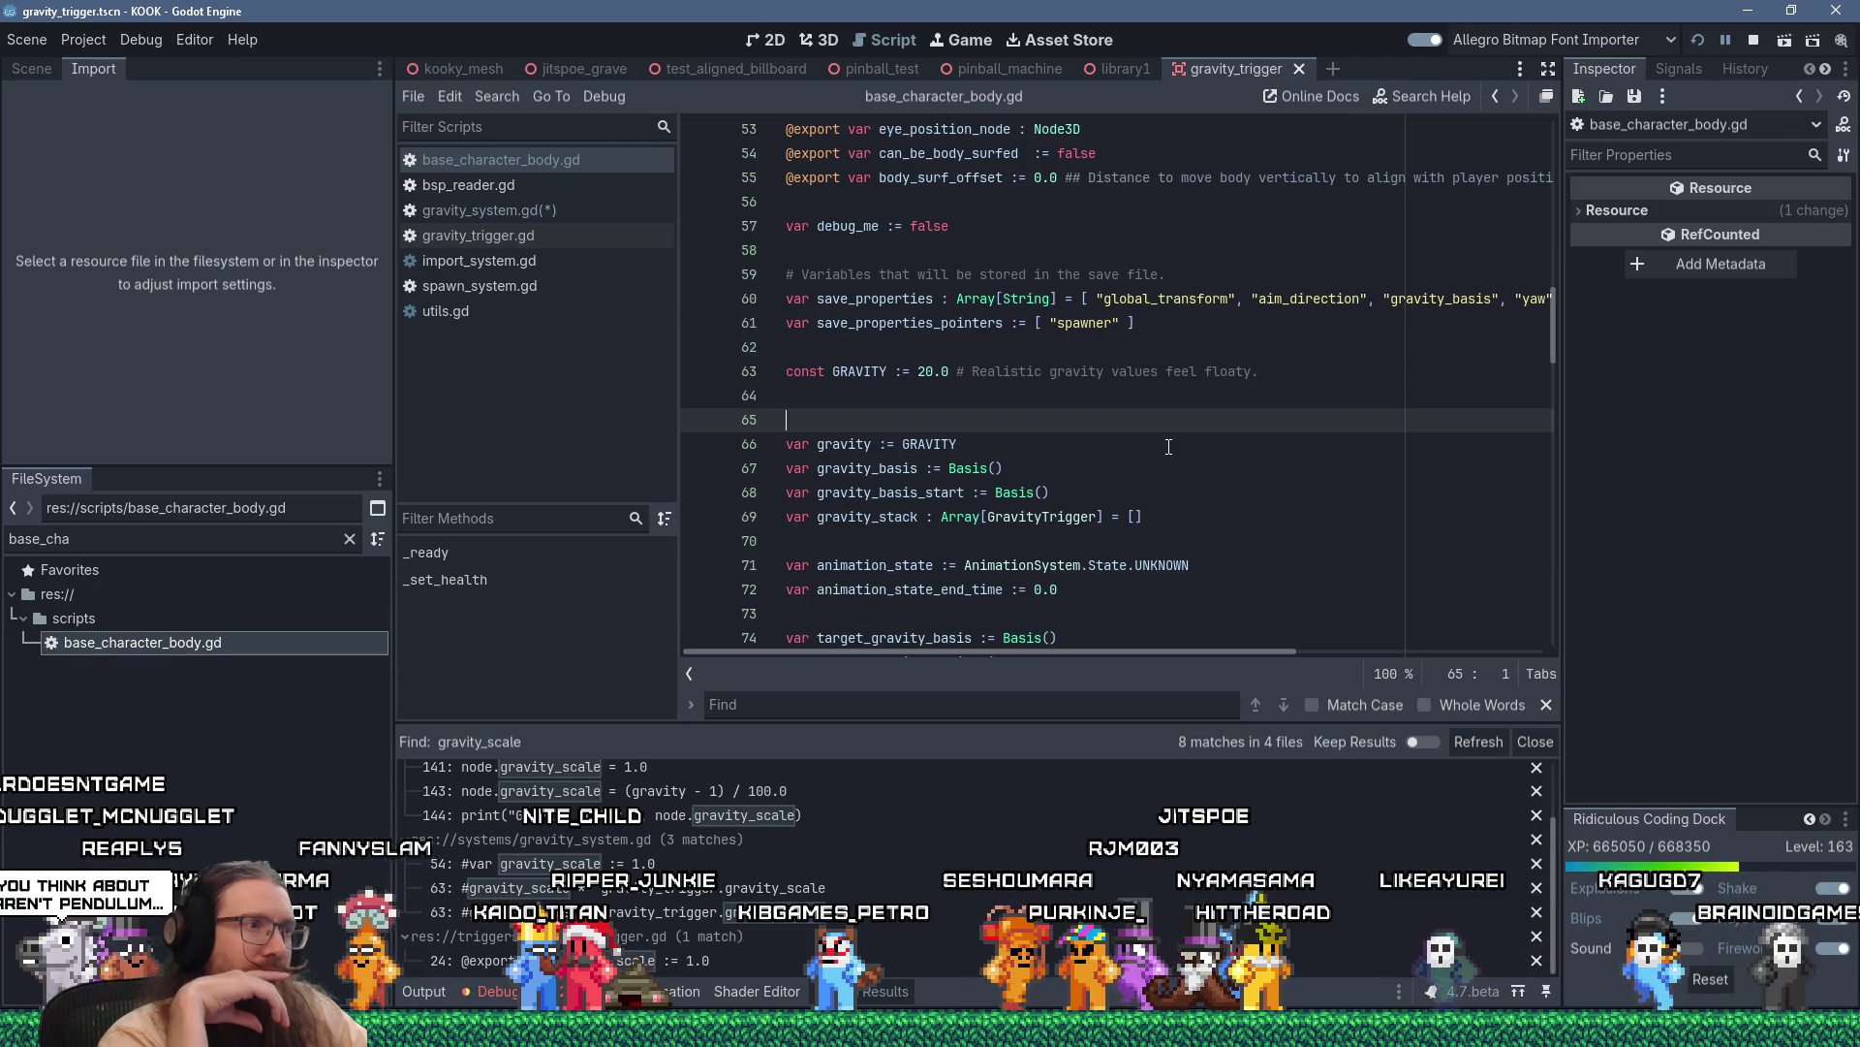
Run a Find in Files search for 'gravity =' and browse its 6 matches in 5 files
{"action": "left_click", "coordinate": [498, 101]}
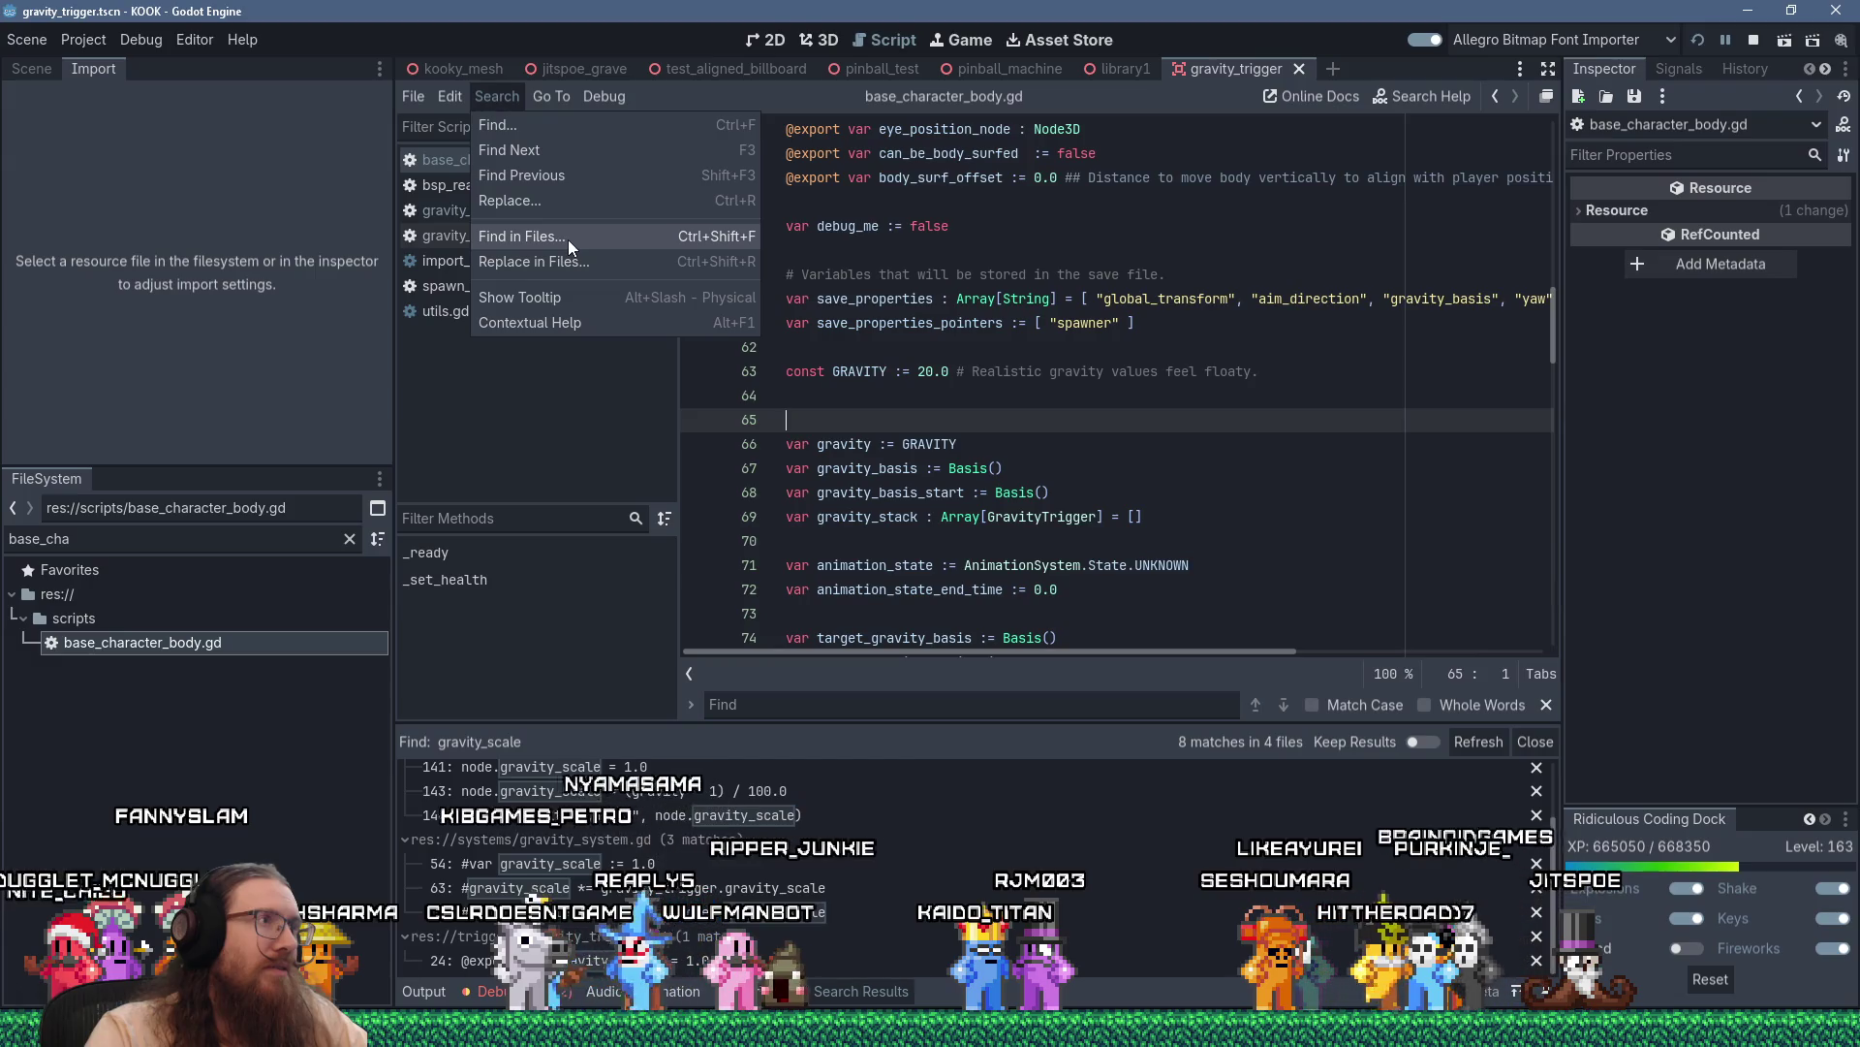
{"action": "left_click", "coordinate": [568, 240]}
{"action": "left_click", "coordinate": [1041, 426]}
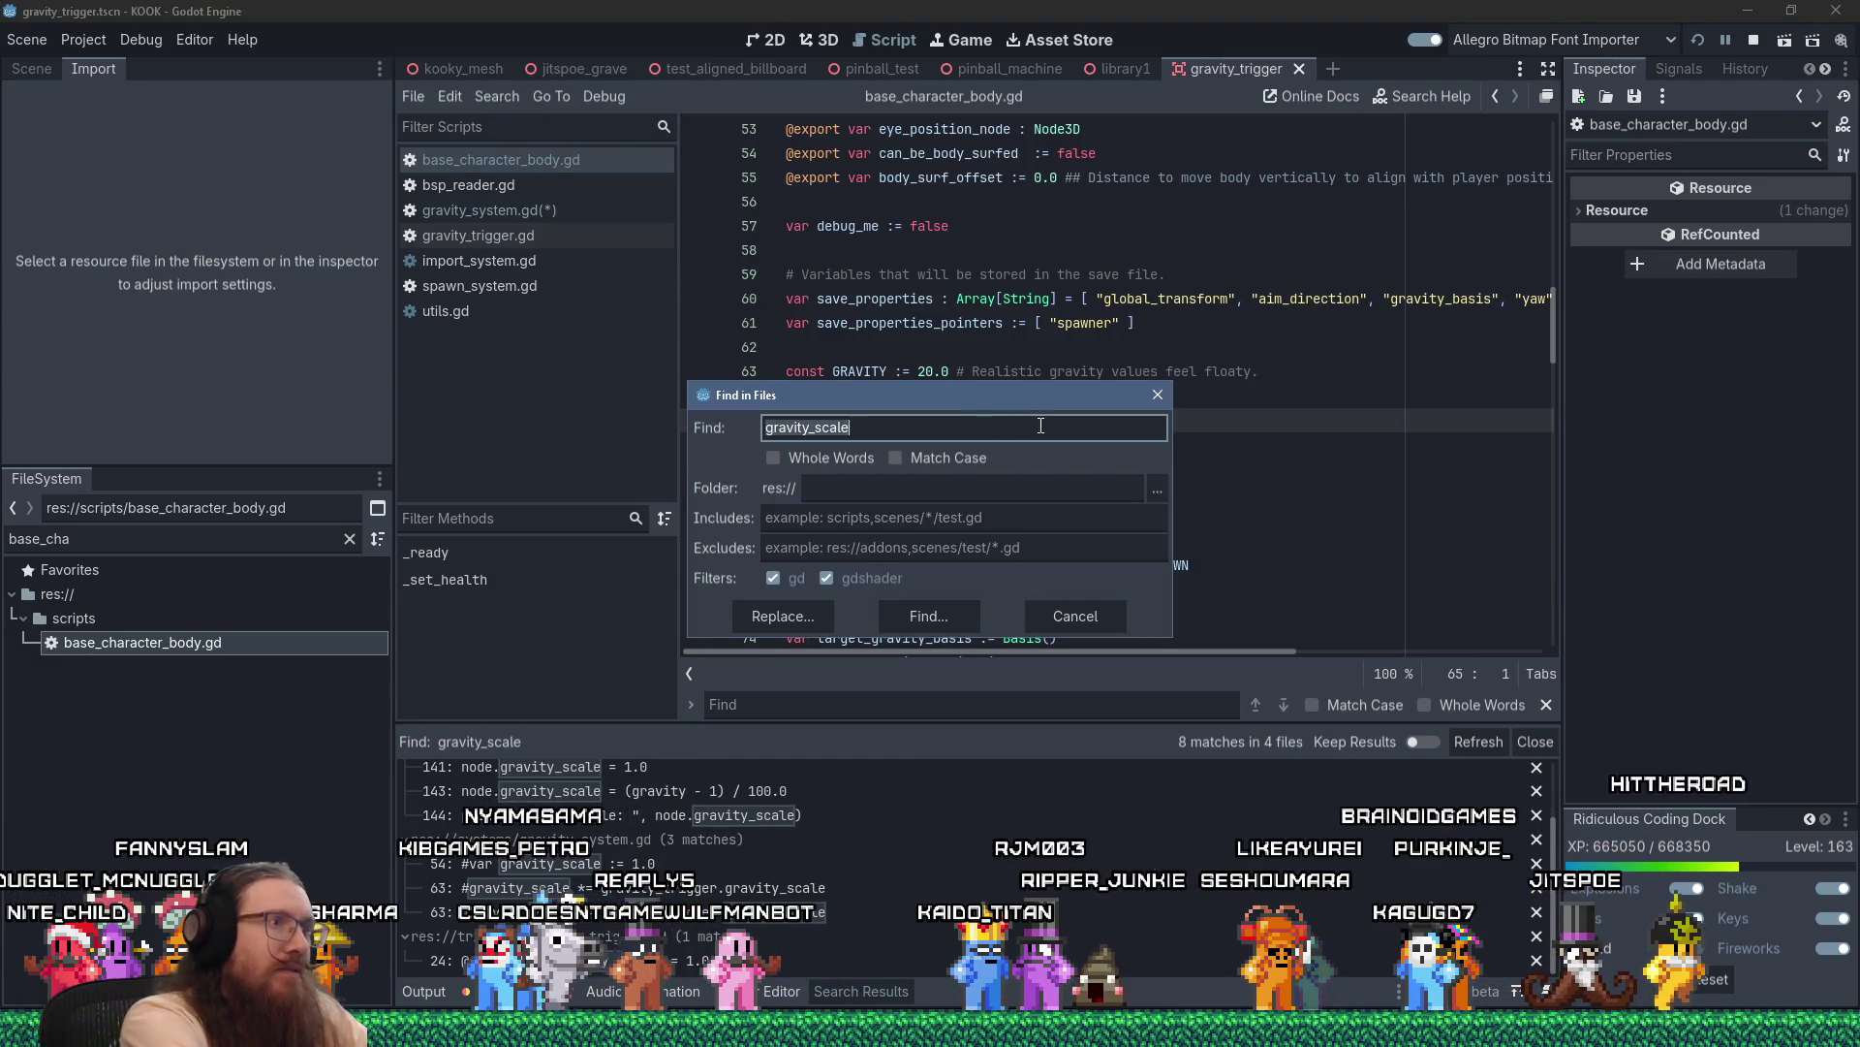
{"action": "key", "text": "Return"}
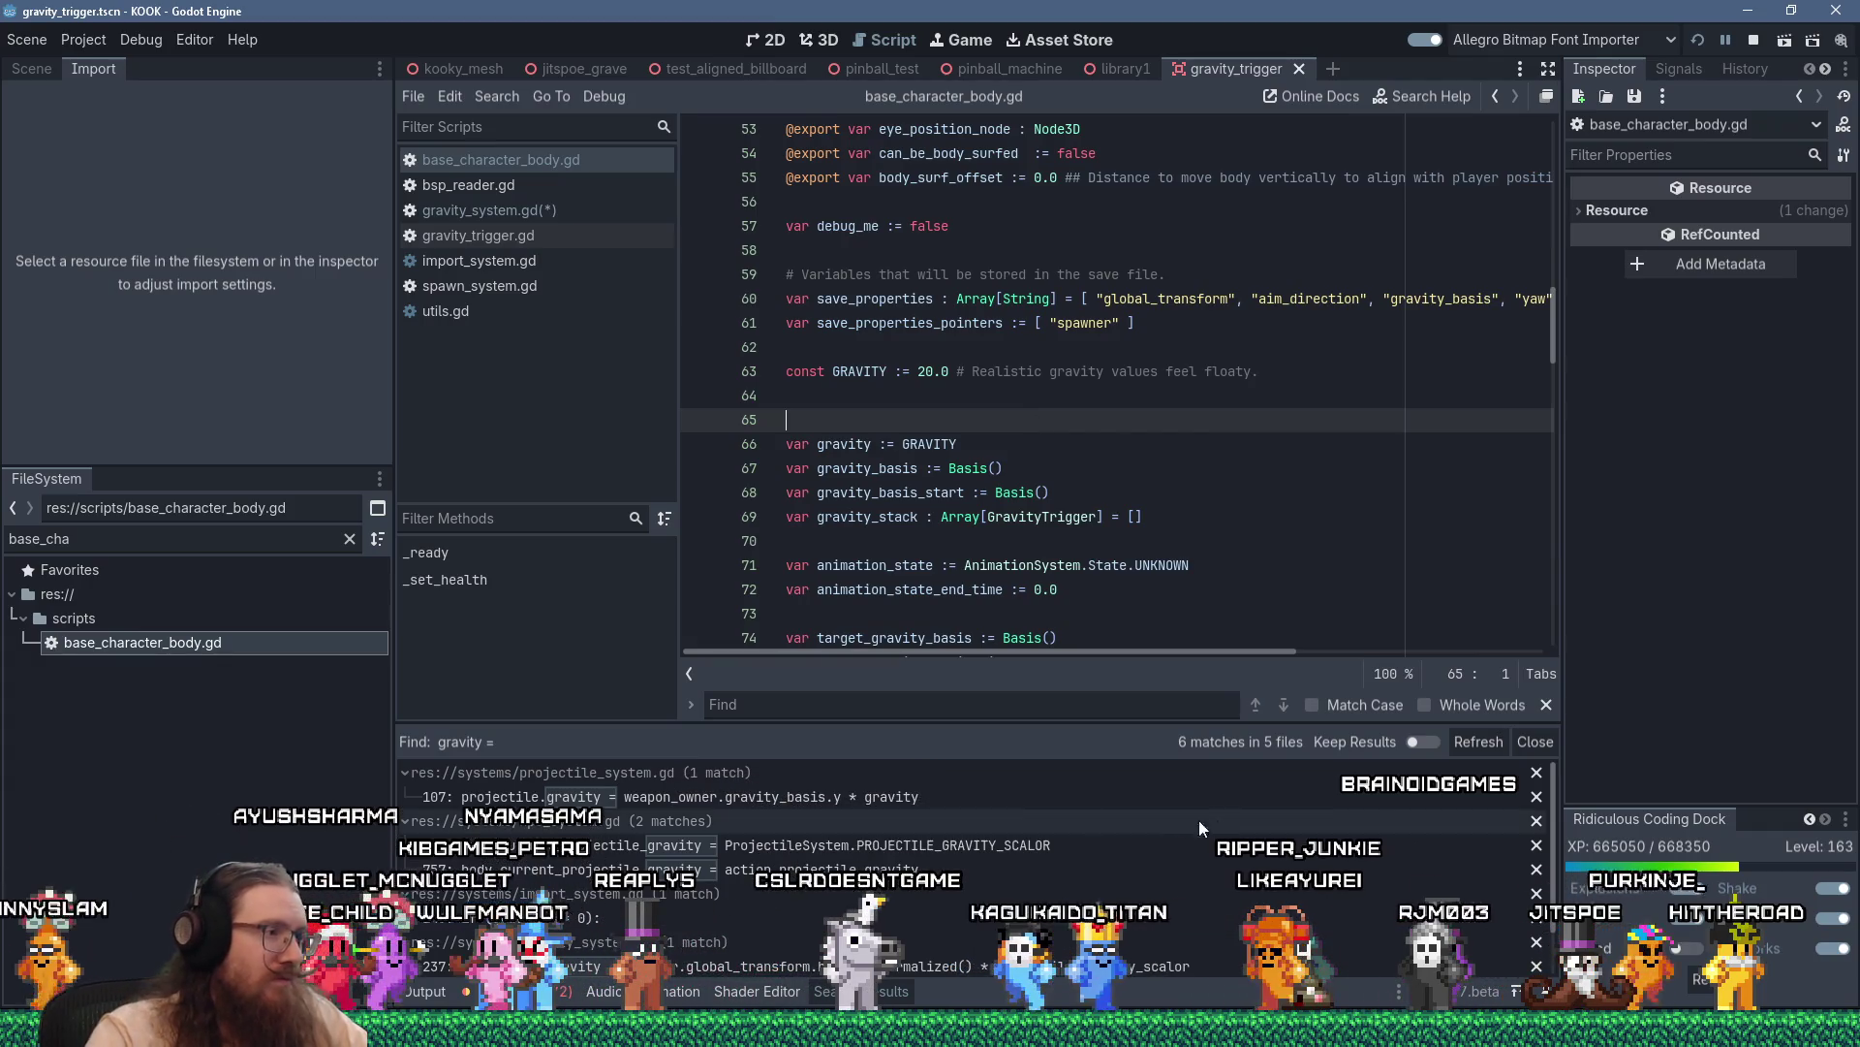
{"action": "scroll", "coordinate": [969, 802], "scroll_direction": "down", "scroll_amount": 1}
{"action": "scroll", "coordinate": [970, 810], "scroll_direction": "up", "scroll_amount": 1}
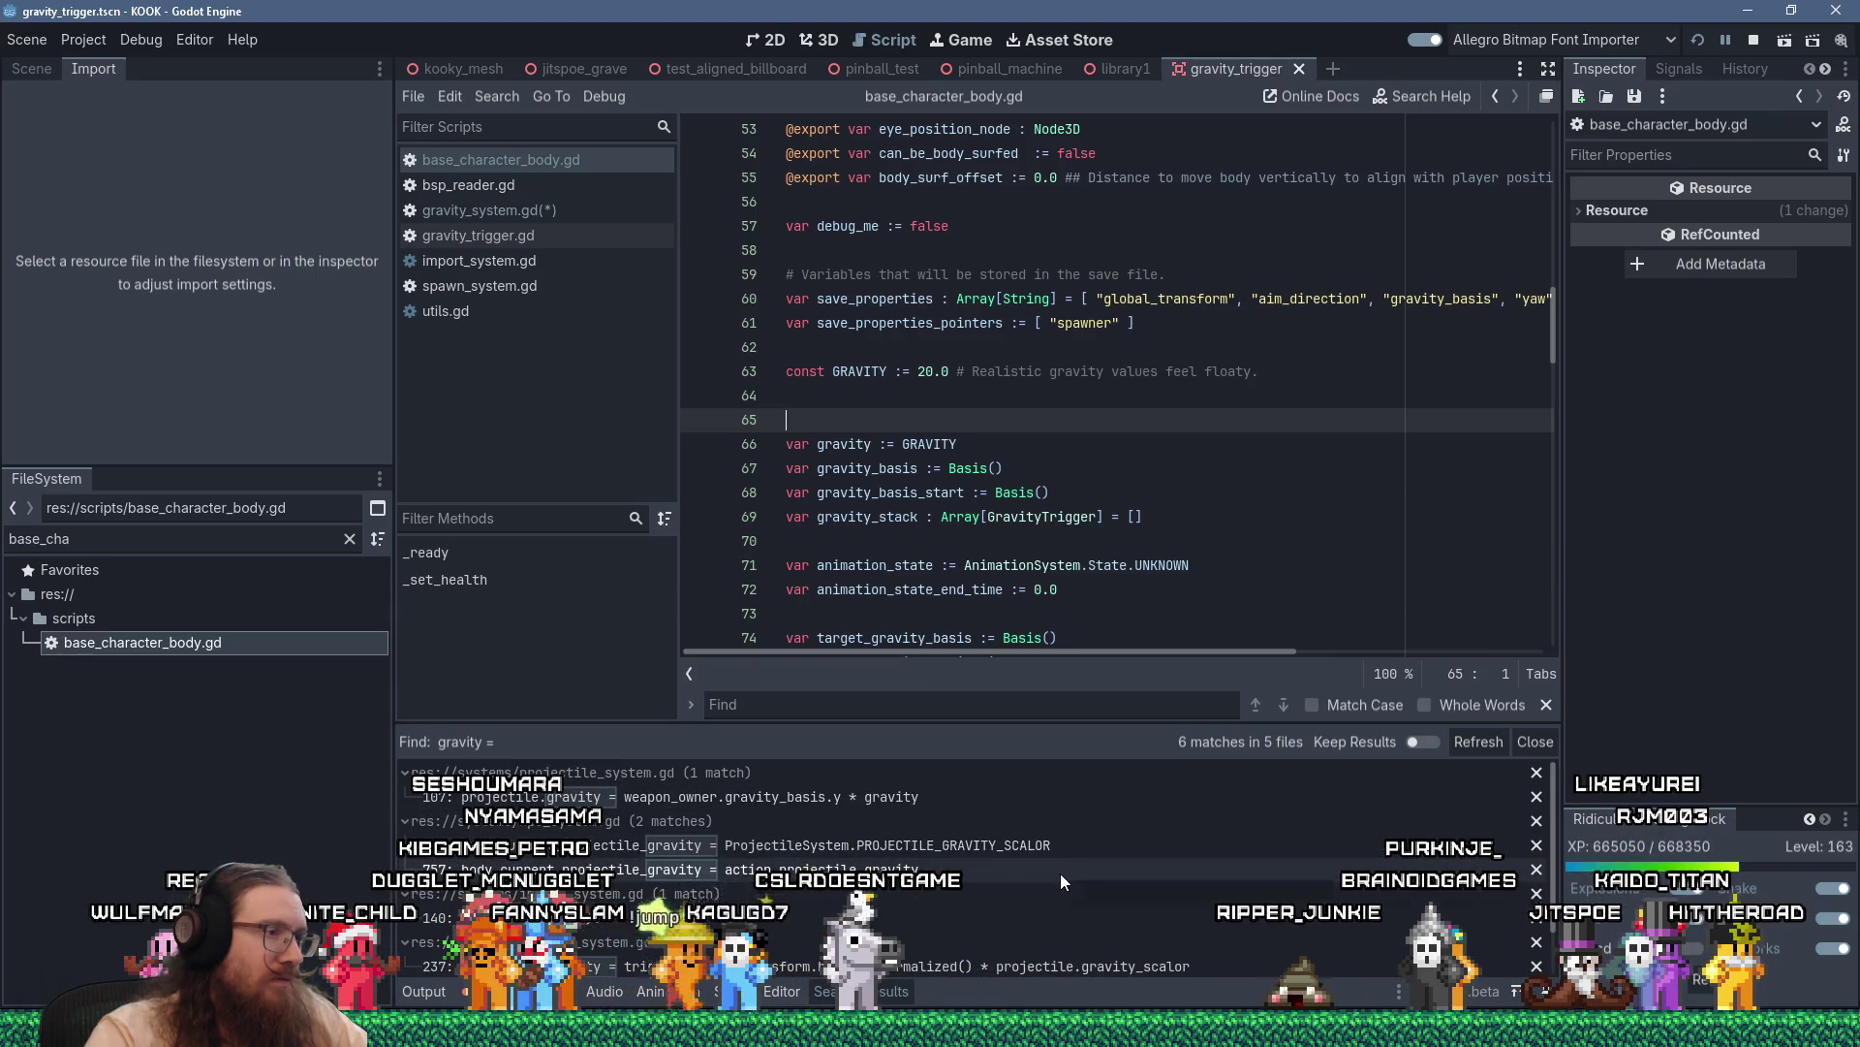
{"action": "scroll", "coordinate": [1060, 875], "scroll_direction": "down", "scroll_amount": 2}
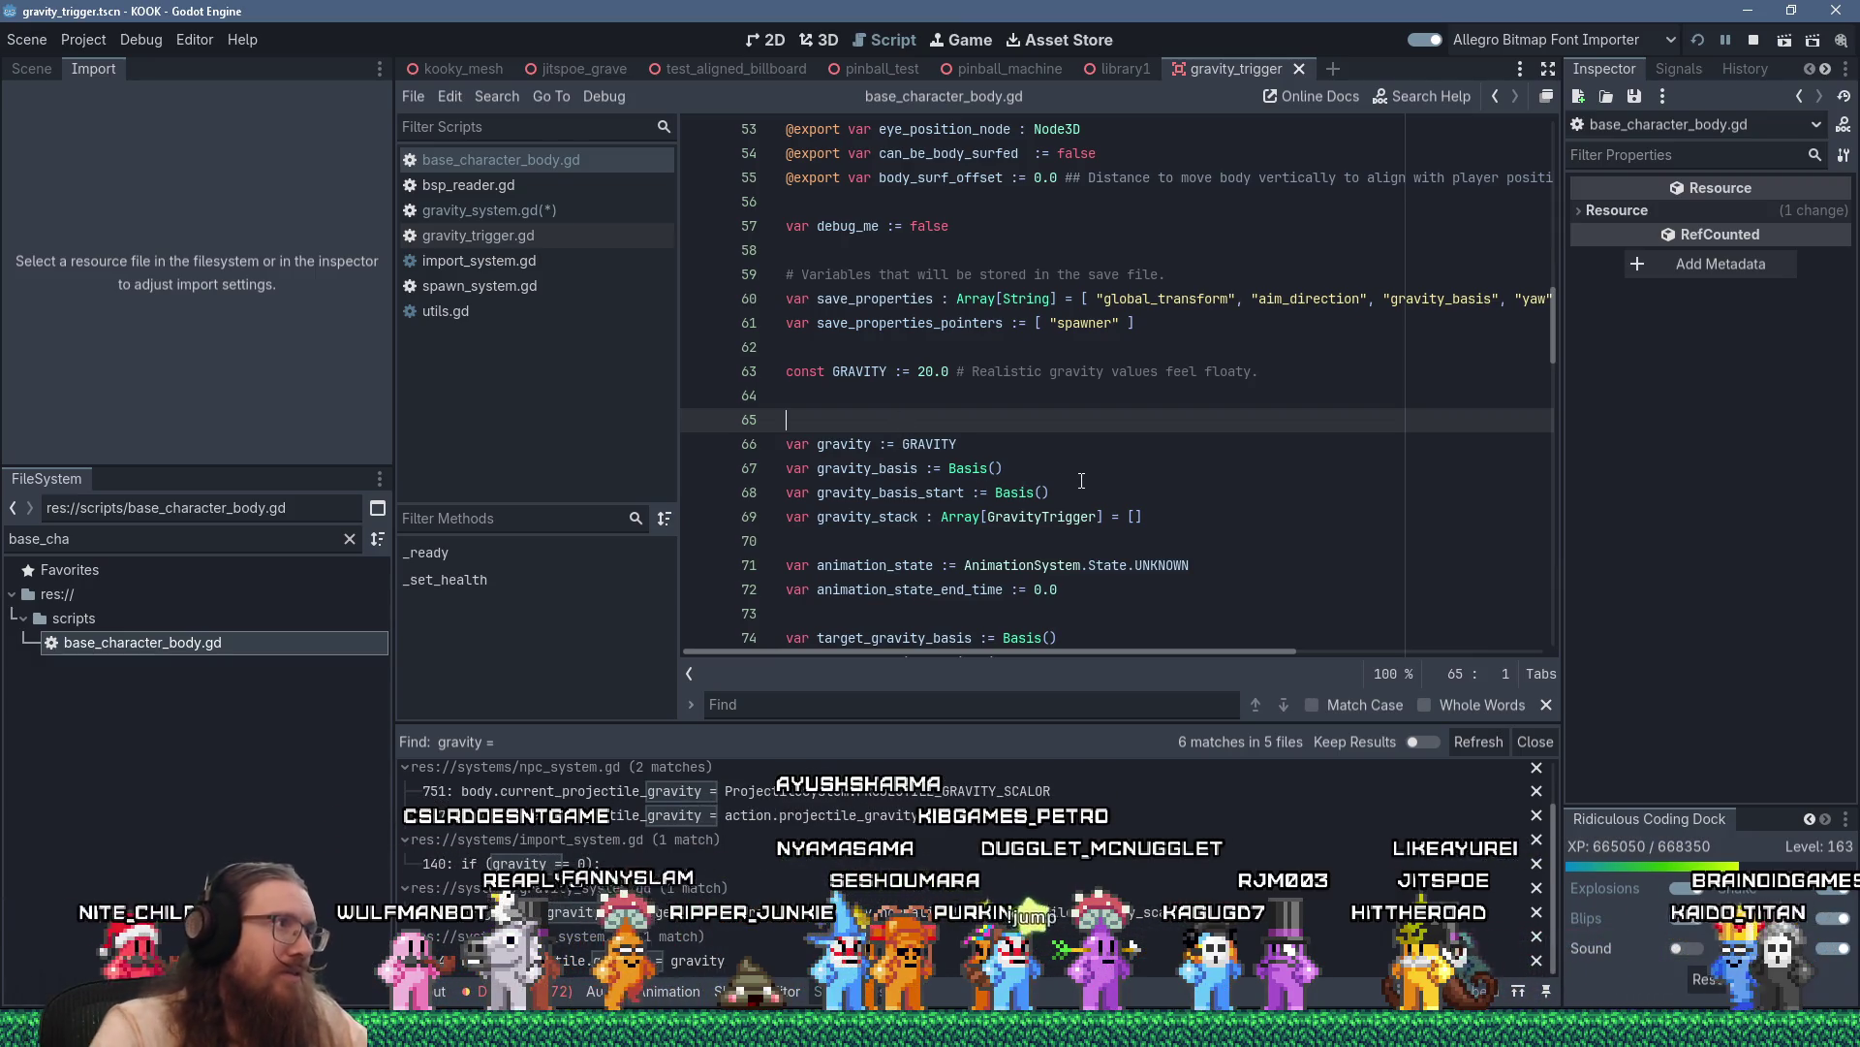
In gravity_system.gd, write if (&"gravity" in body): on line 205 and start its indented body
{"action": "left_click", "coordinate": [568, 219]}
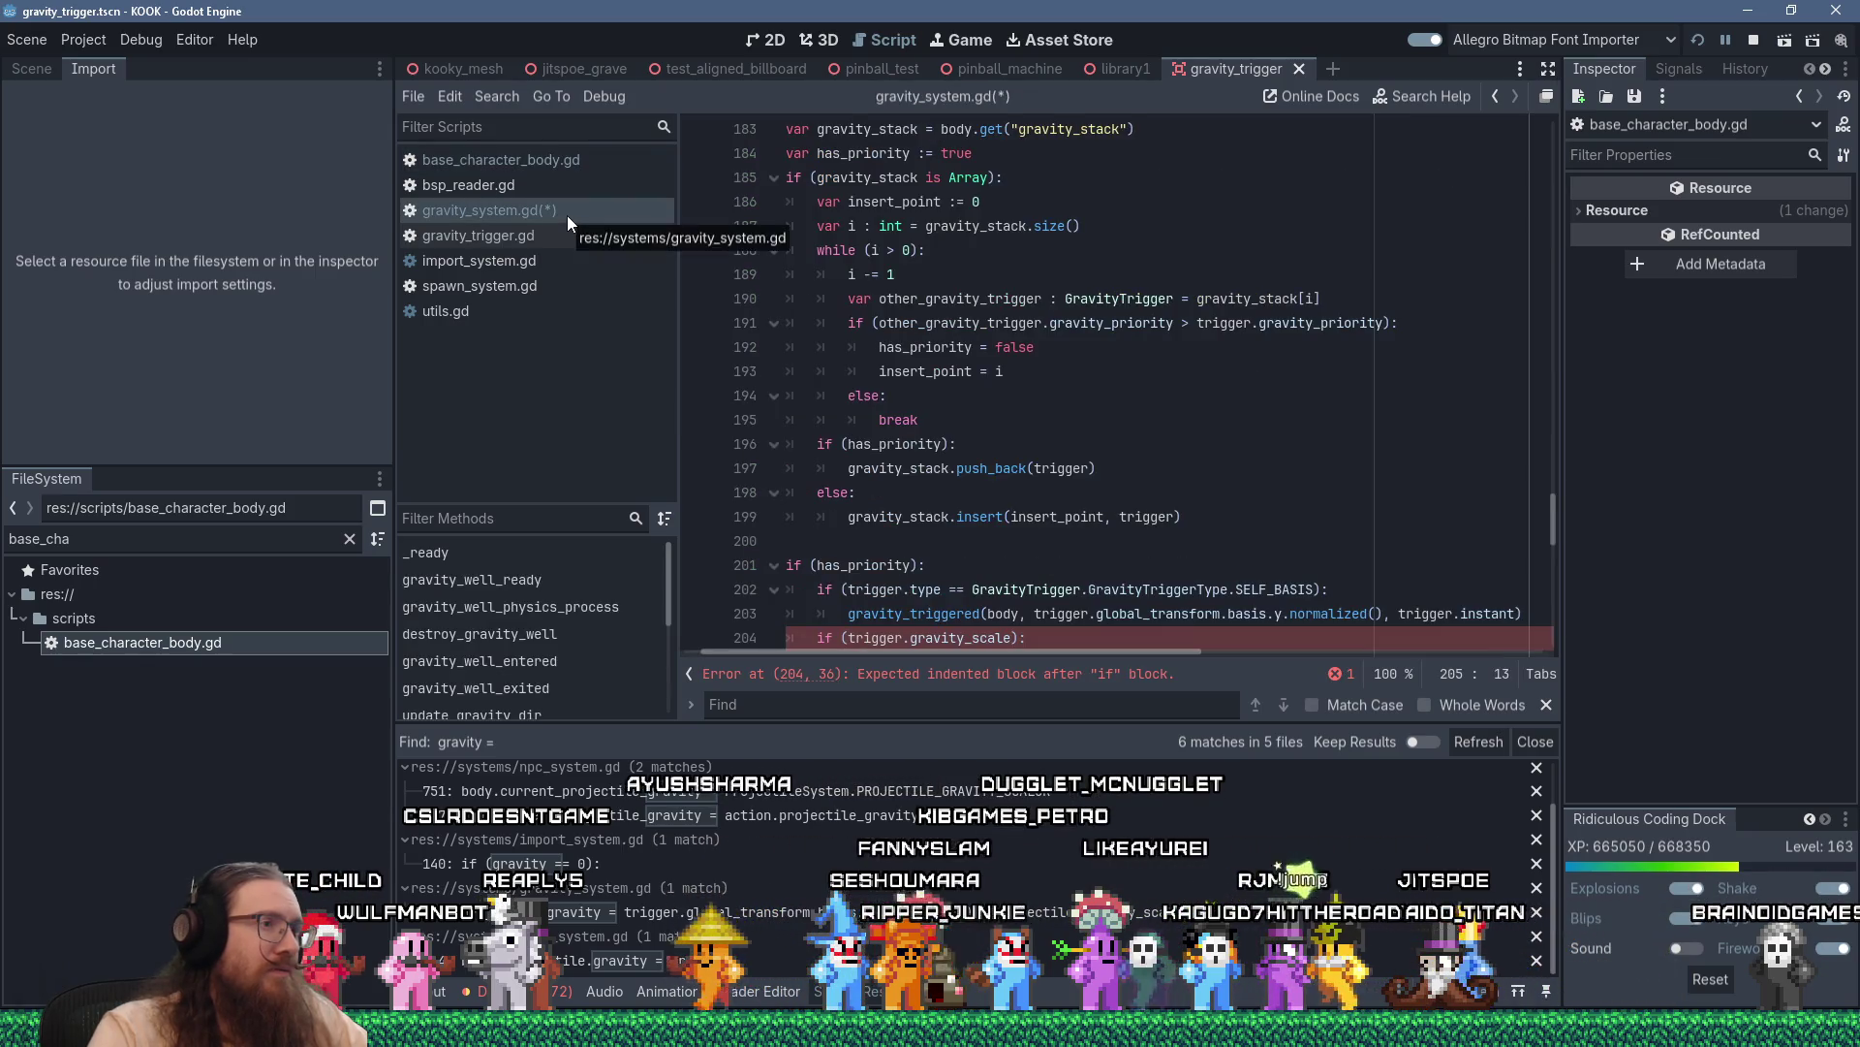
{"action": "scroll", "coordinate": [1079, 502], "scroll_direction": "down", "scroll_amount": 4}
{"action": "scroll", "coordinate": [1079, 502], "scroll_direction": "up", "scroll_amount": 6}
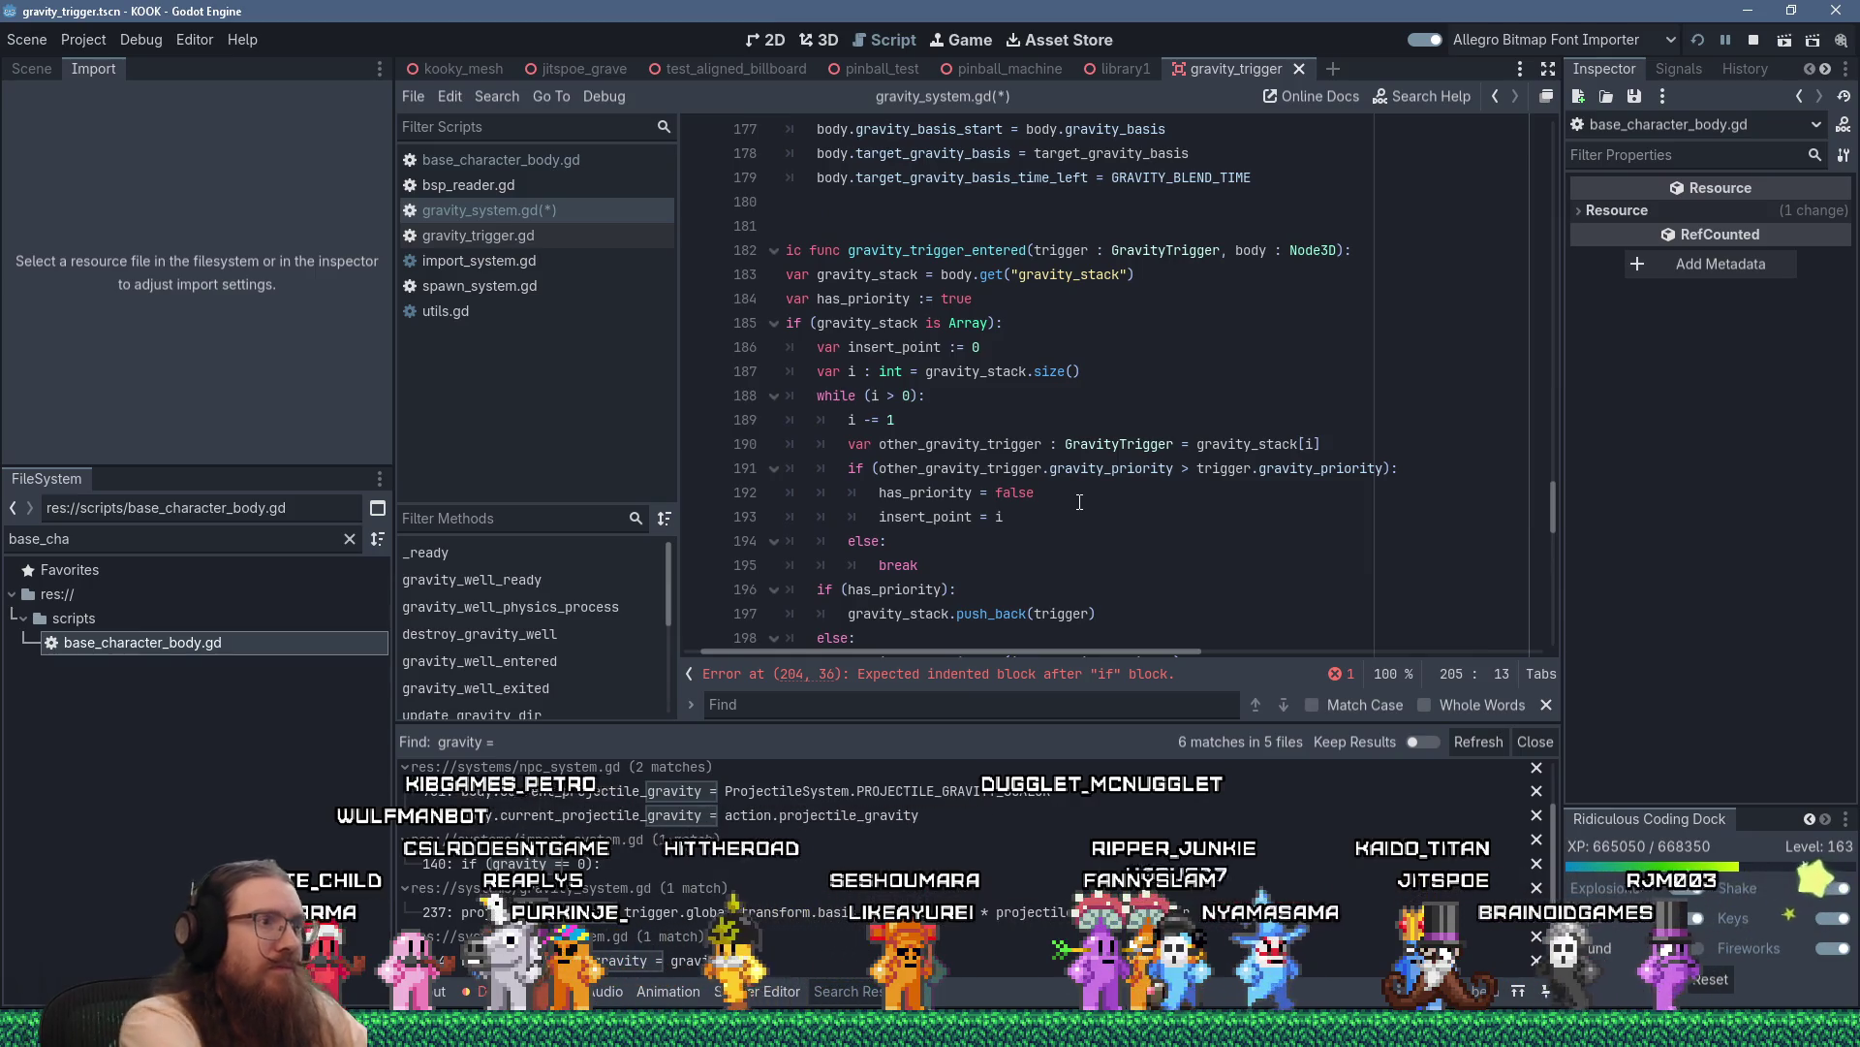
{"action": "type", "text": "if ("}
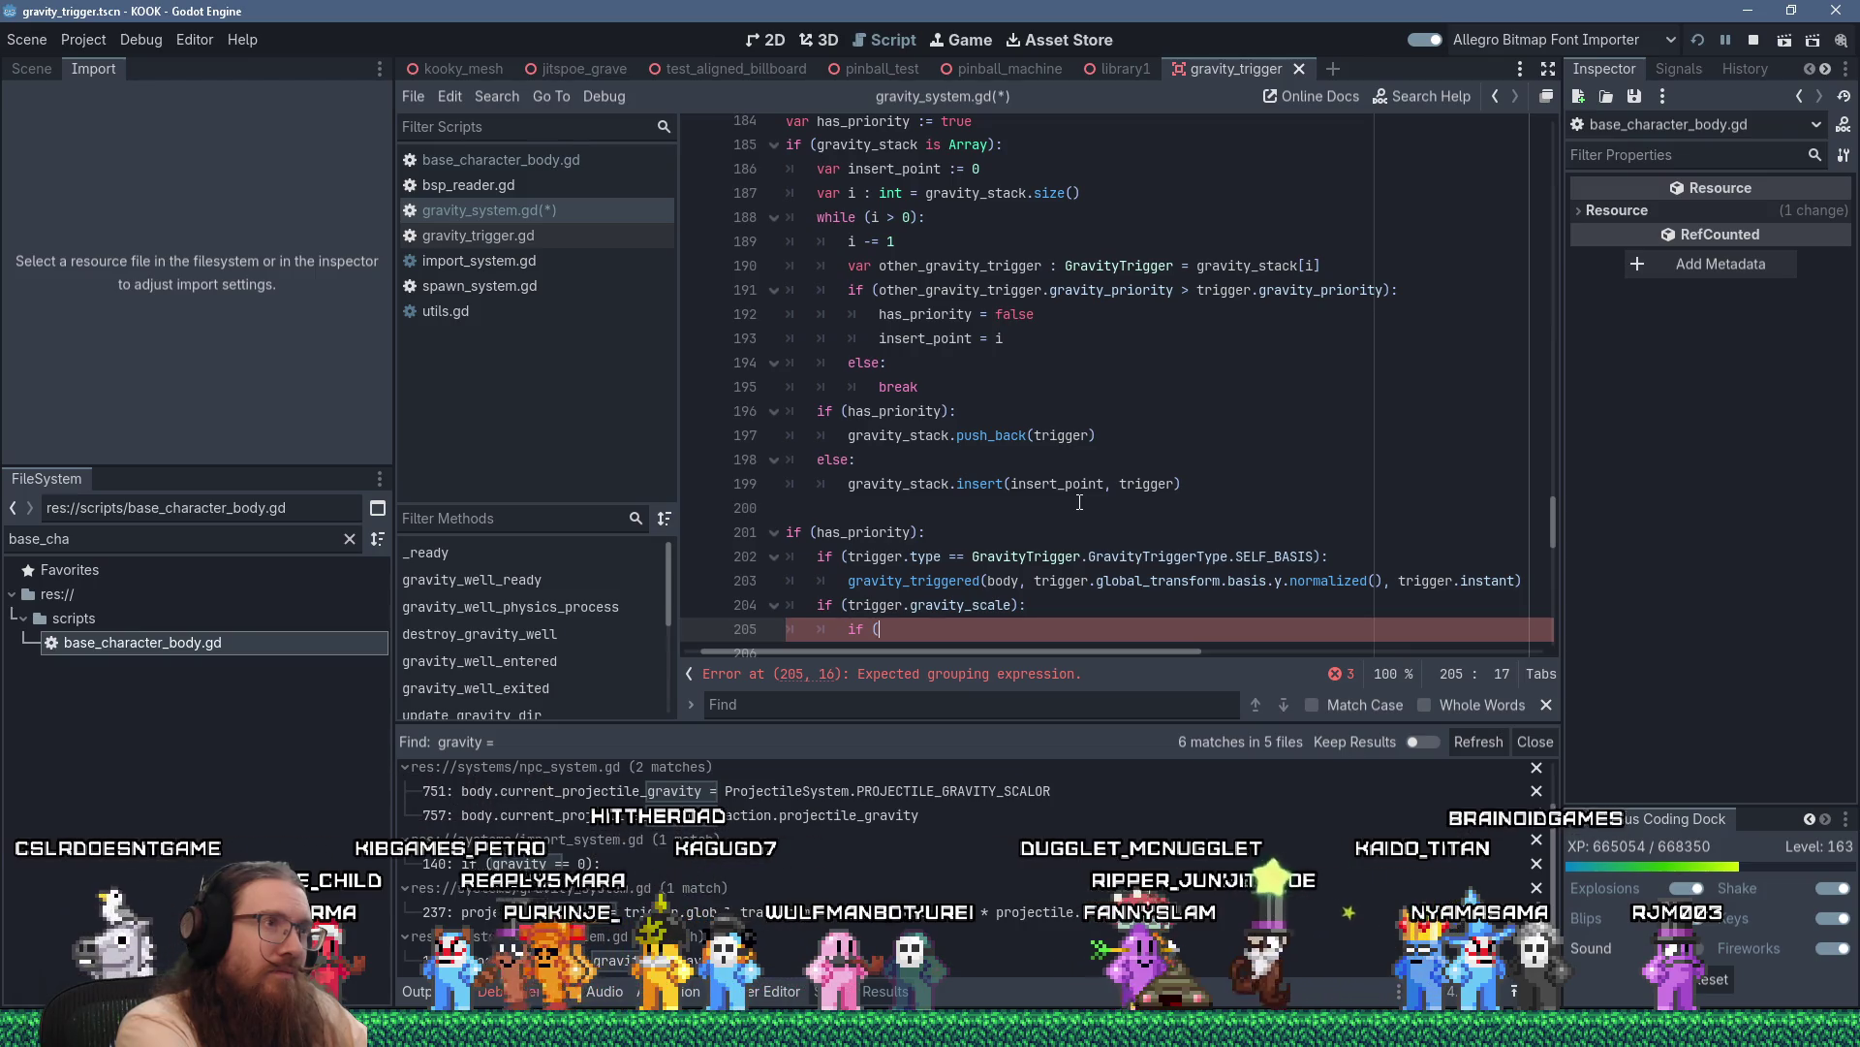
{"action": "type", "text": "\""}
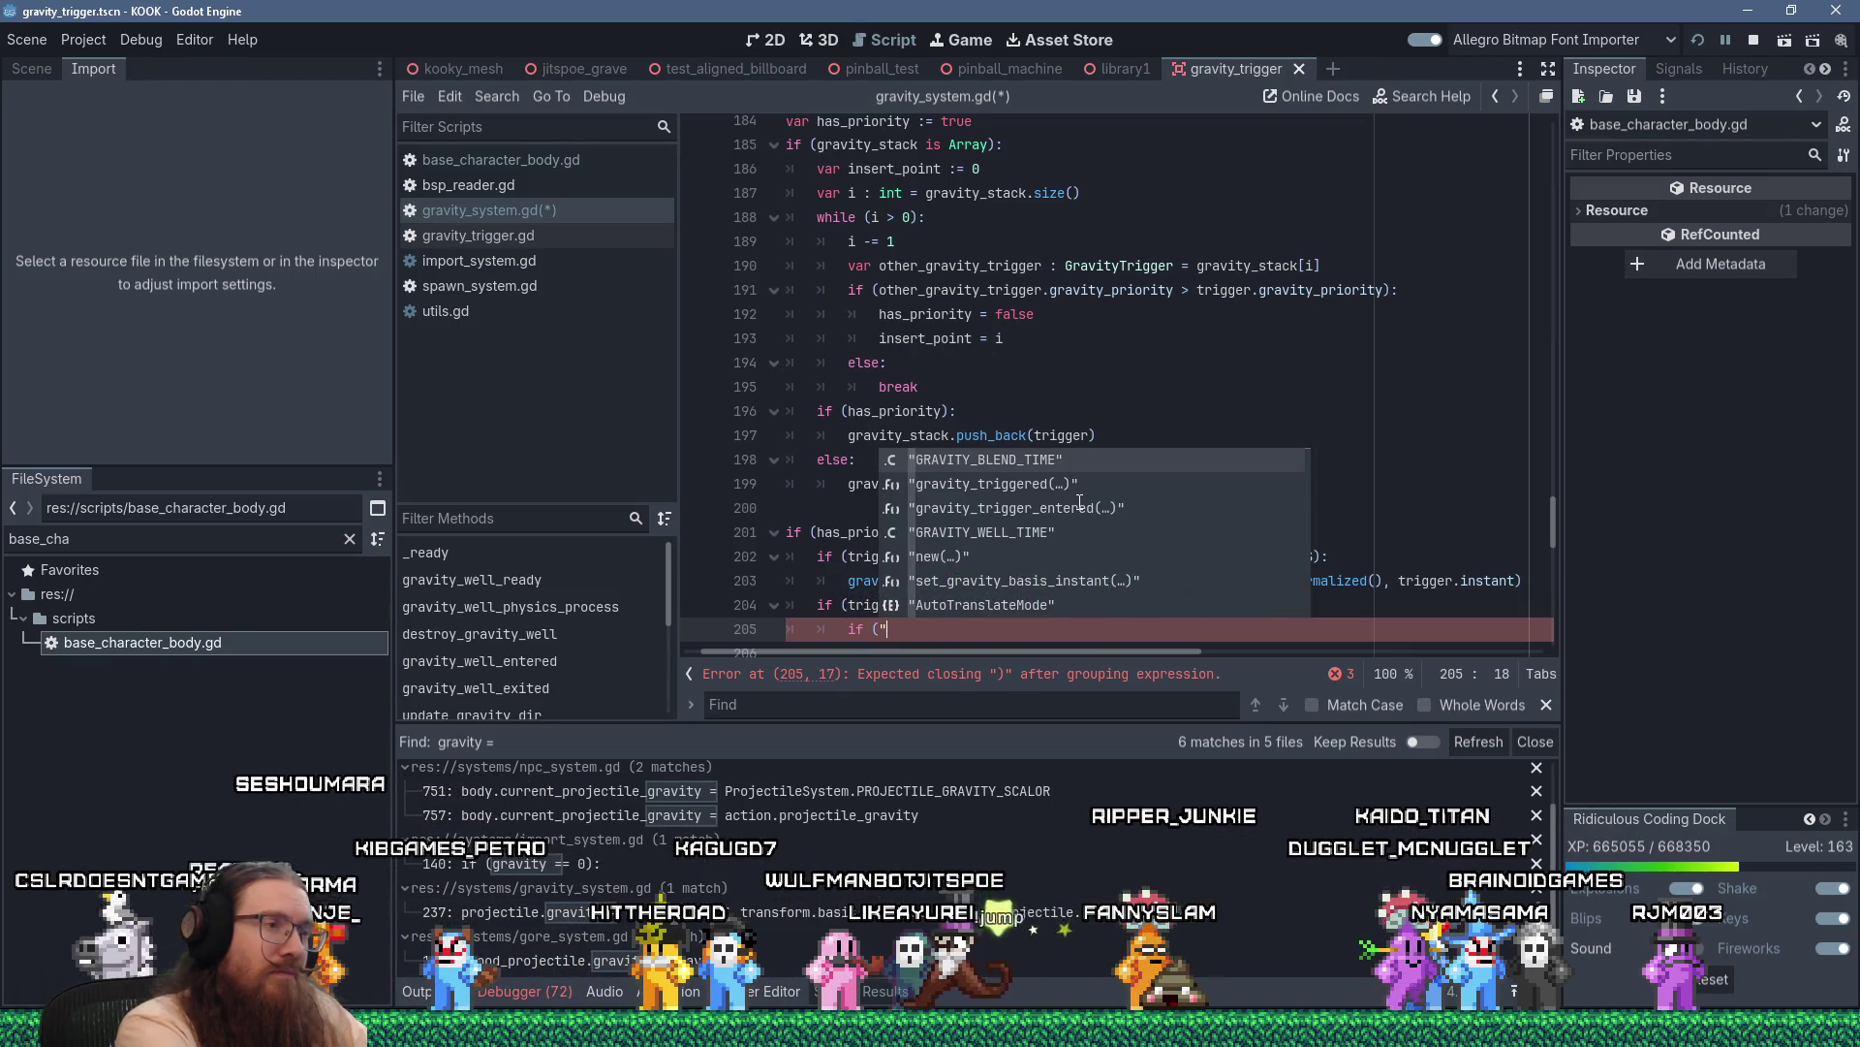
{"action": "key", "text": "BackSpace"}
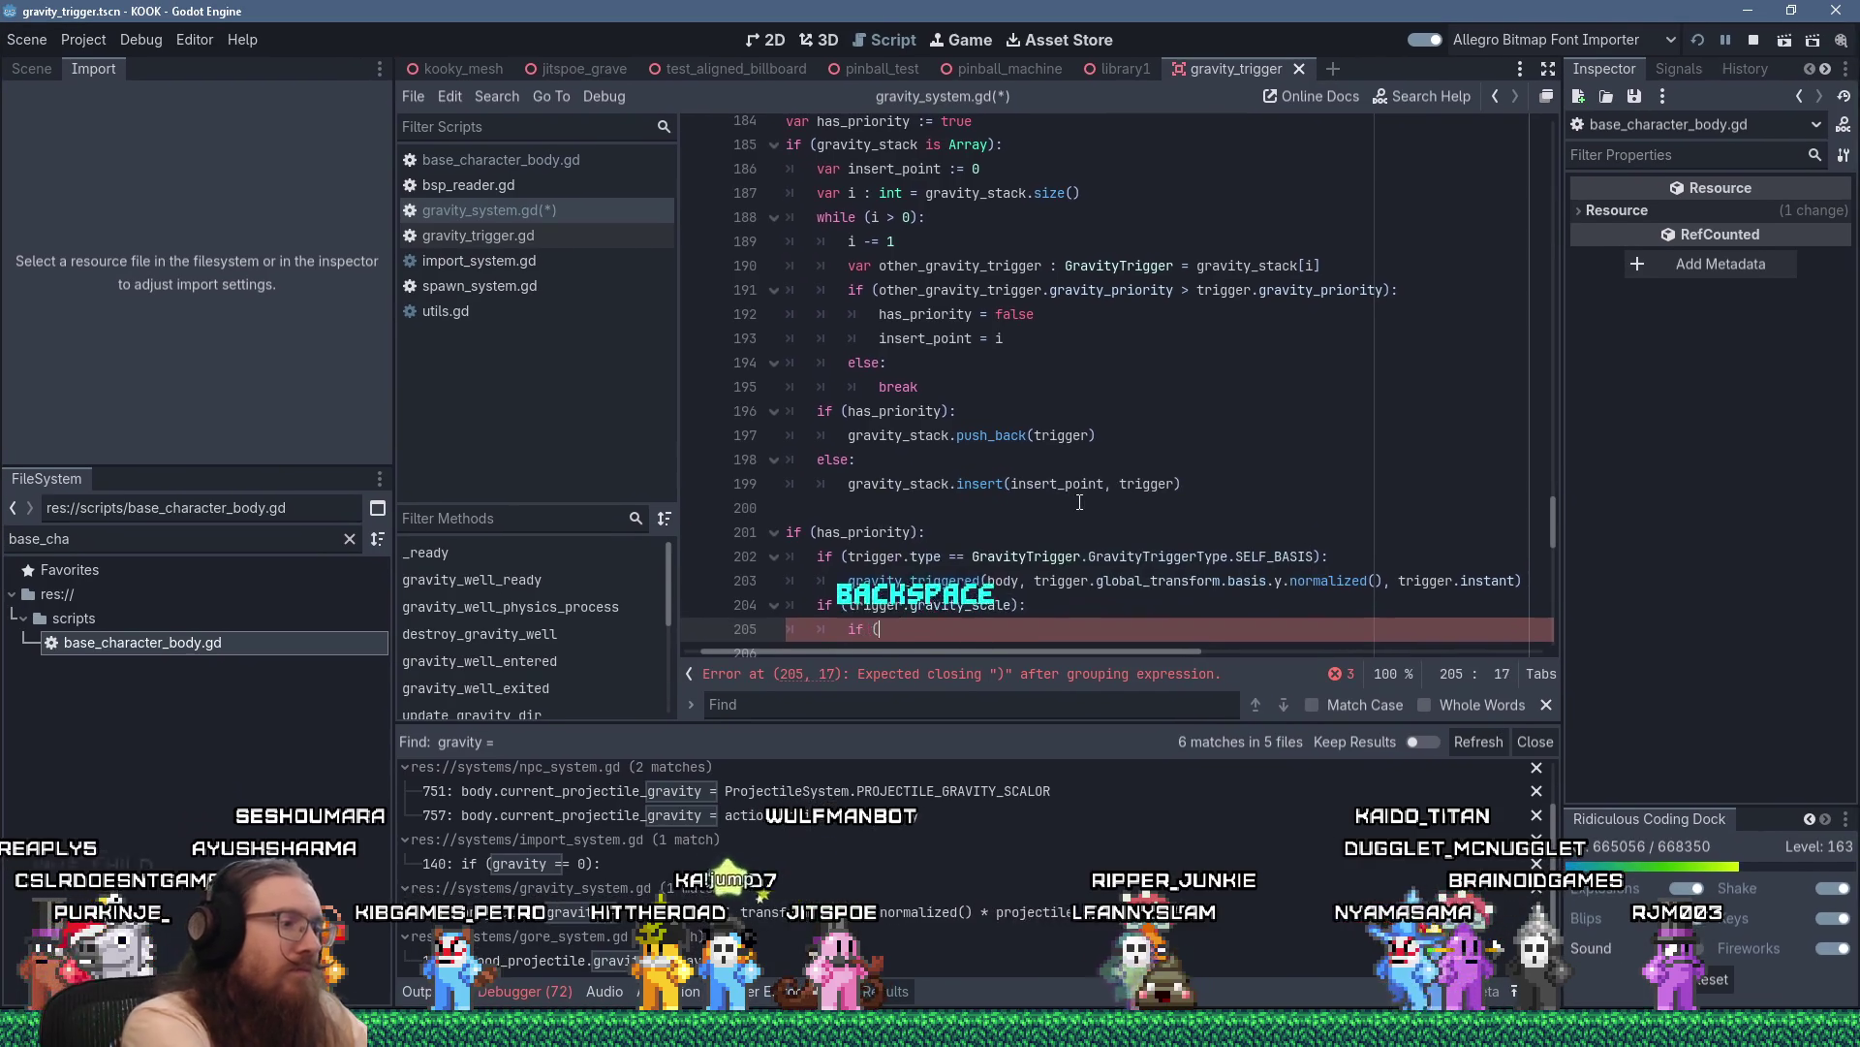
{"action": "type", "text": "&\"gravity"}
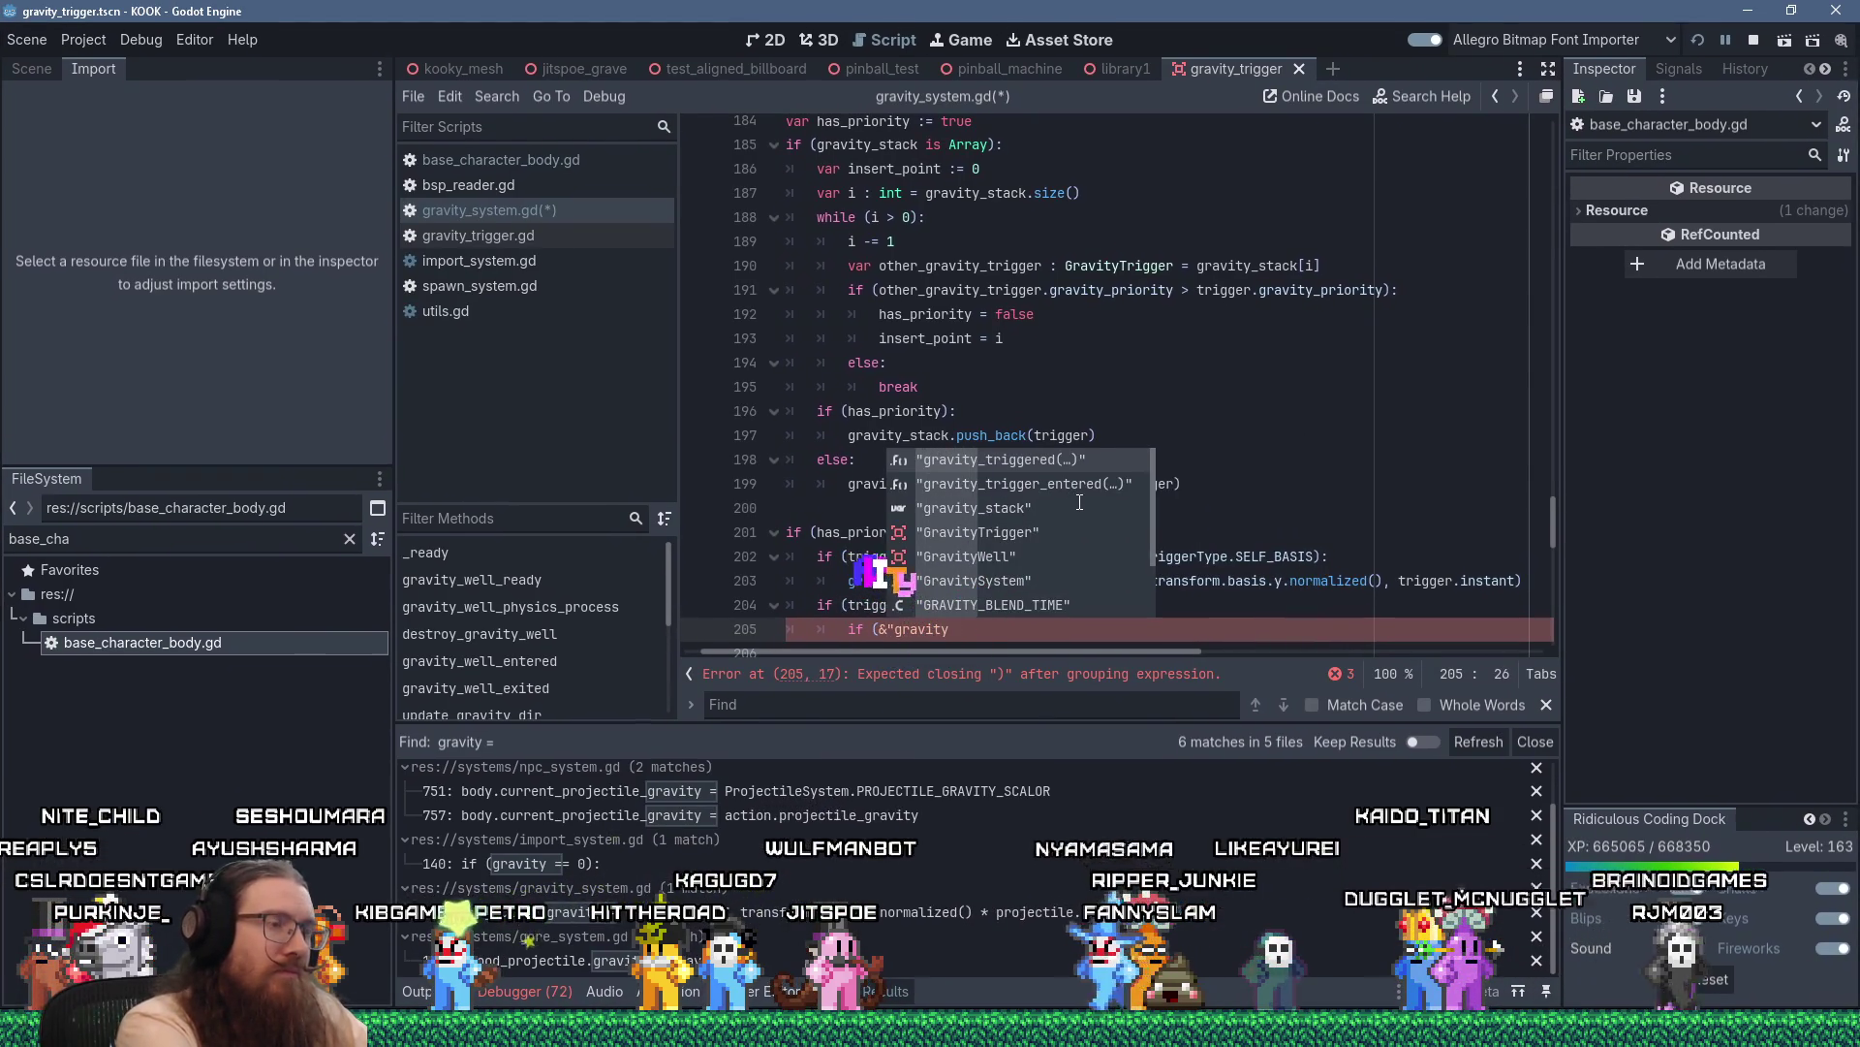
{"action": "type", "text": "\" in"}
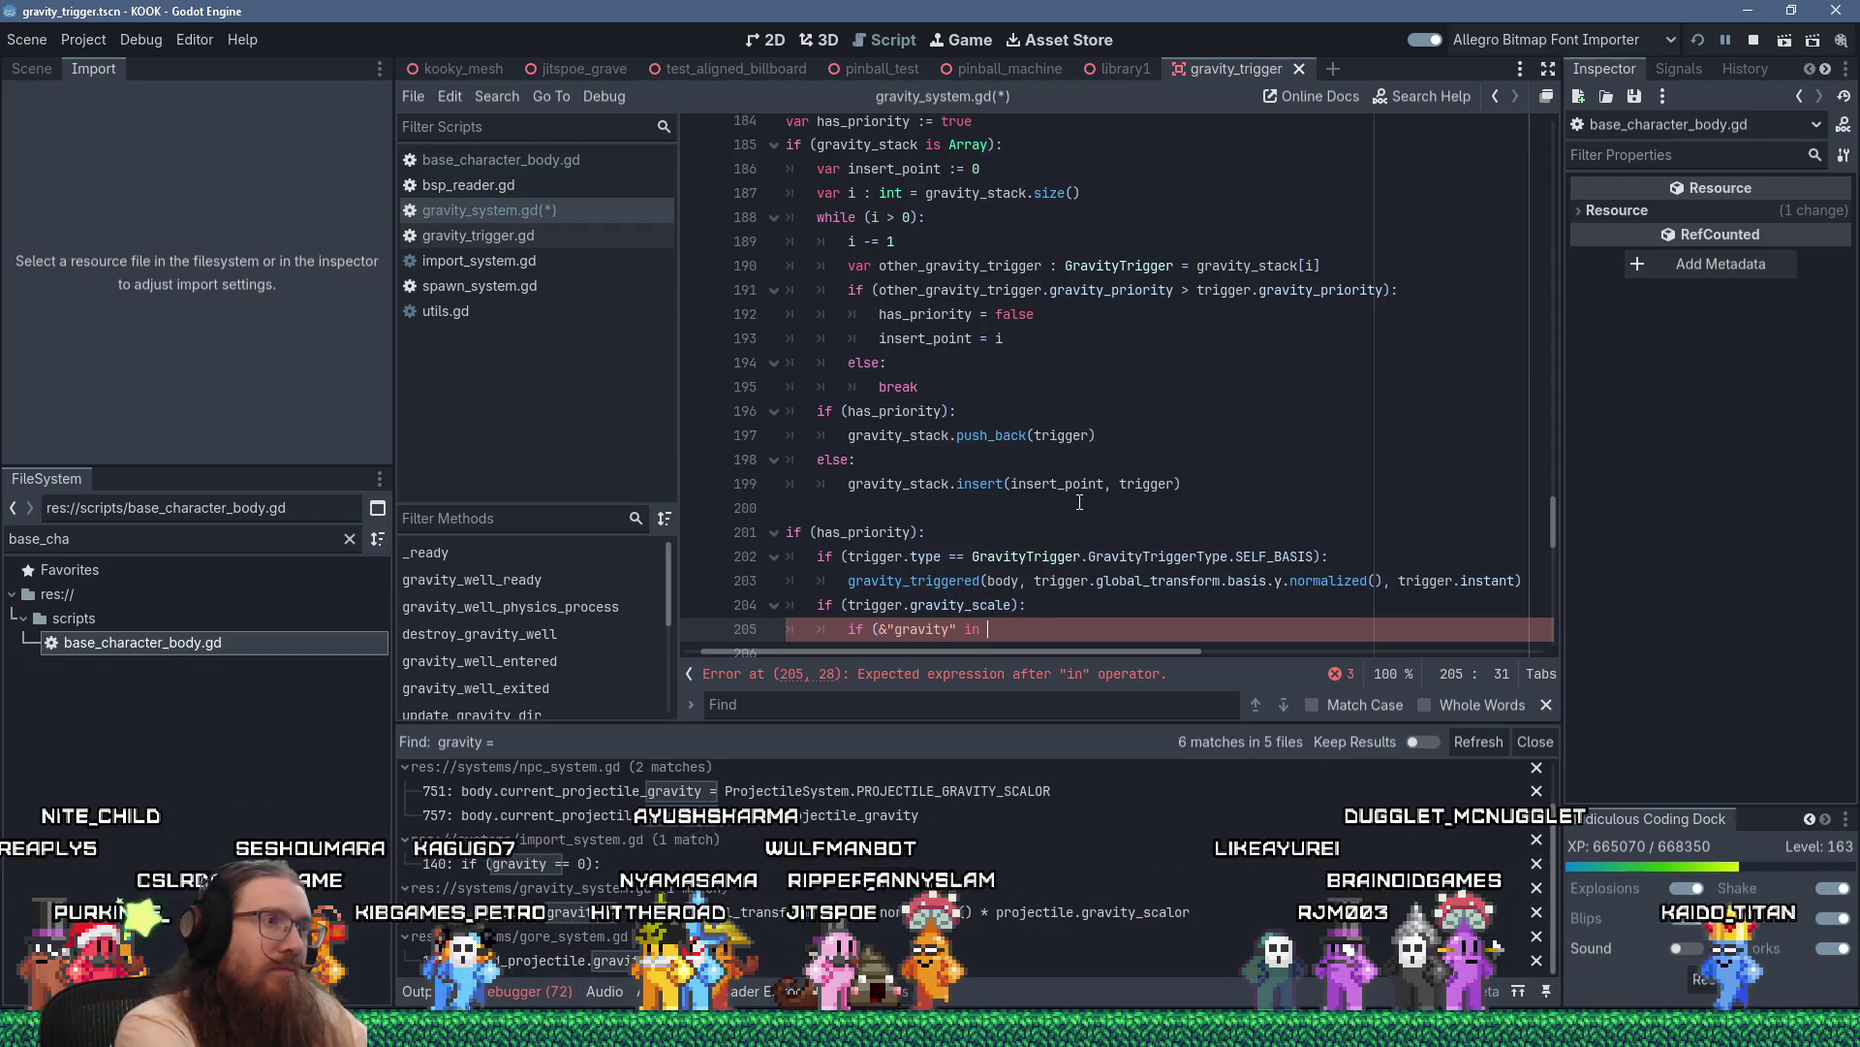
{"action": "scroll", "coordinate": [1018, 428], "scroll_direction": "up", "scroll_amount": 2}
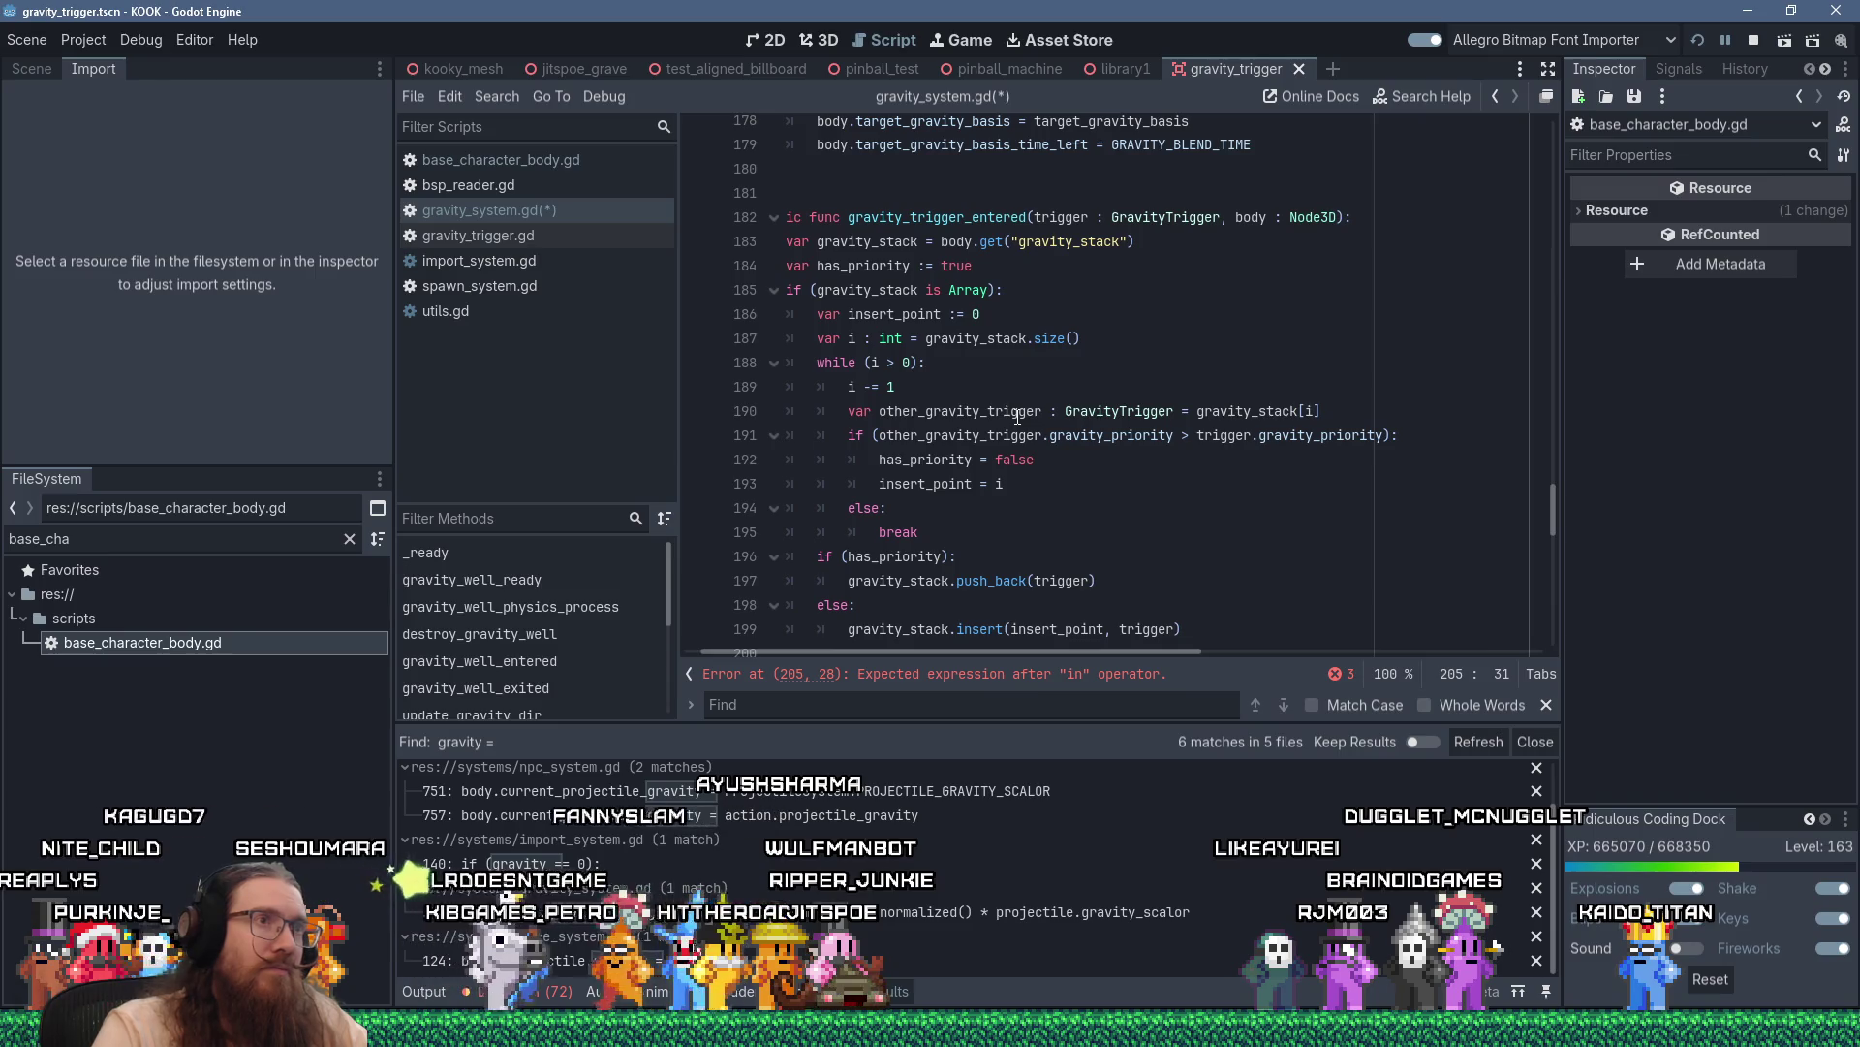
{"action": "scroll", "coordinate": [1017, 417], "scroll_direction": "down", "scroll_amount": 3}
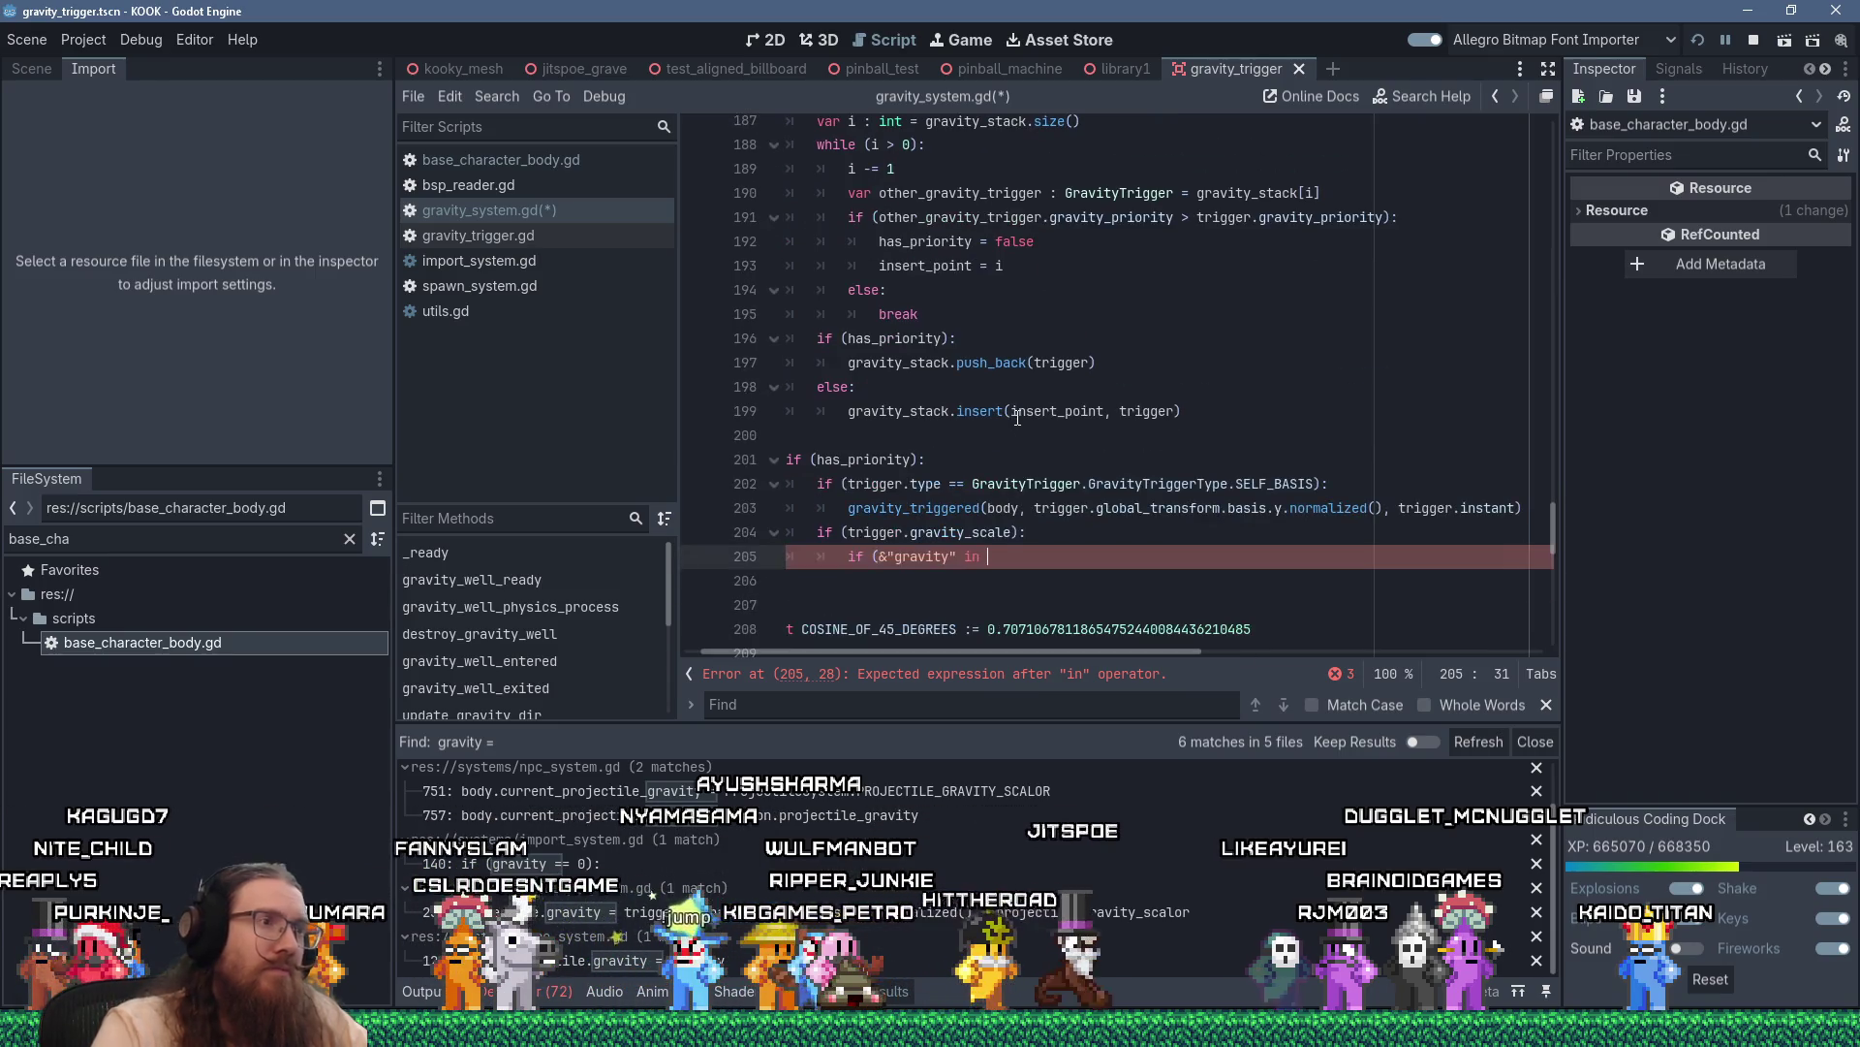
{"action": "type", "text": "body):"}
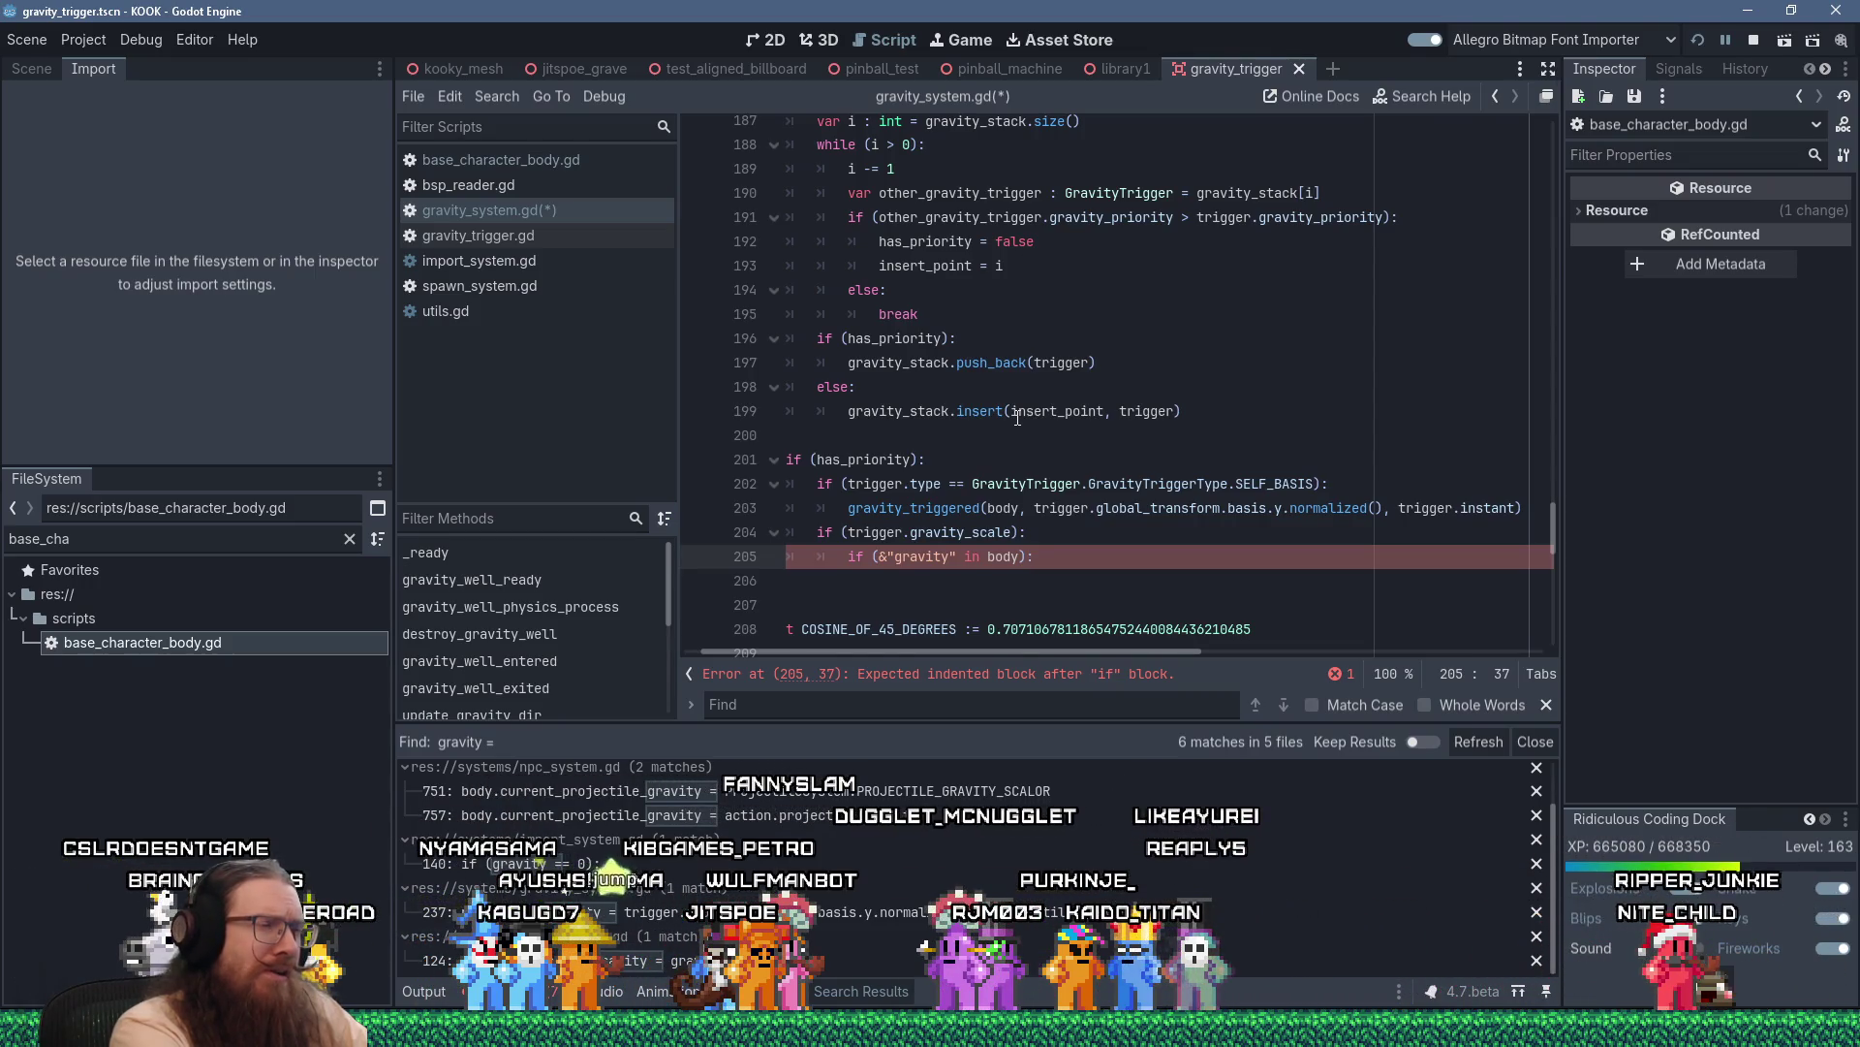
{"action": "key", "text": "Return"}
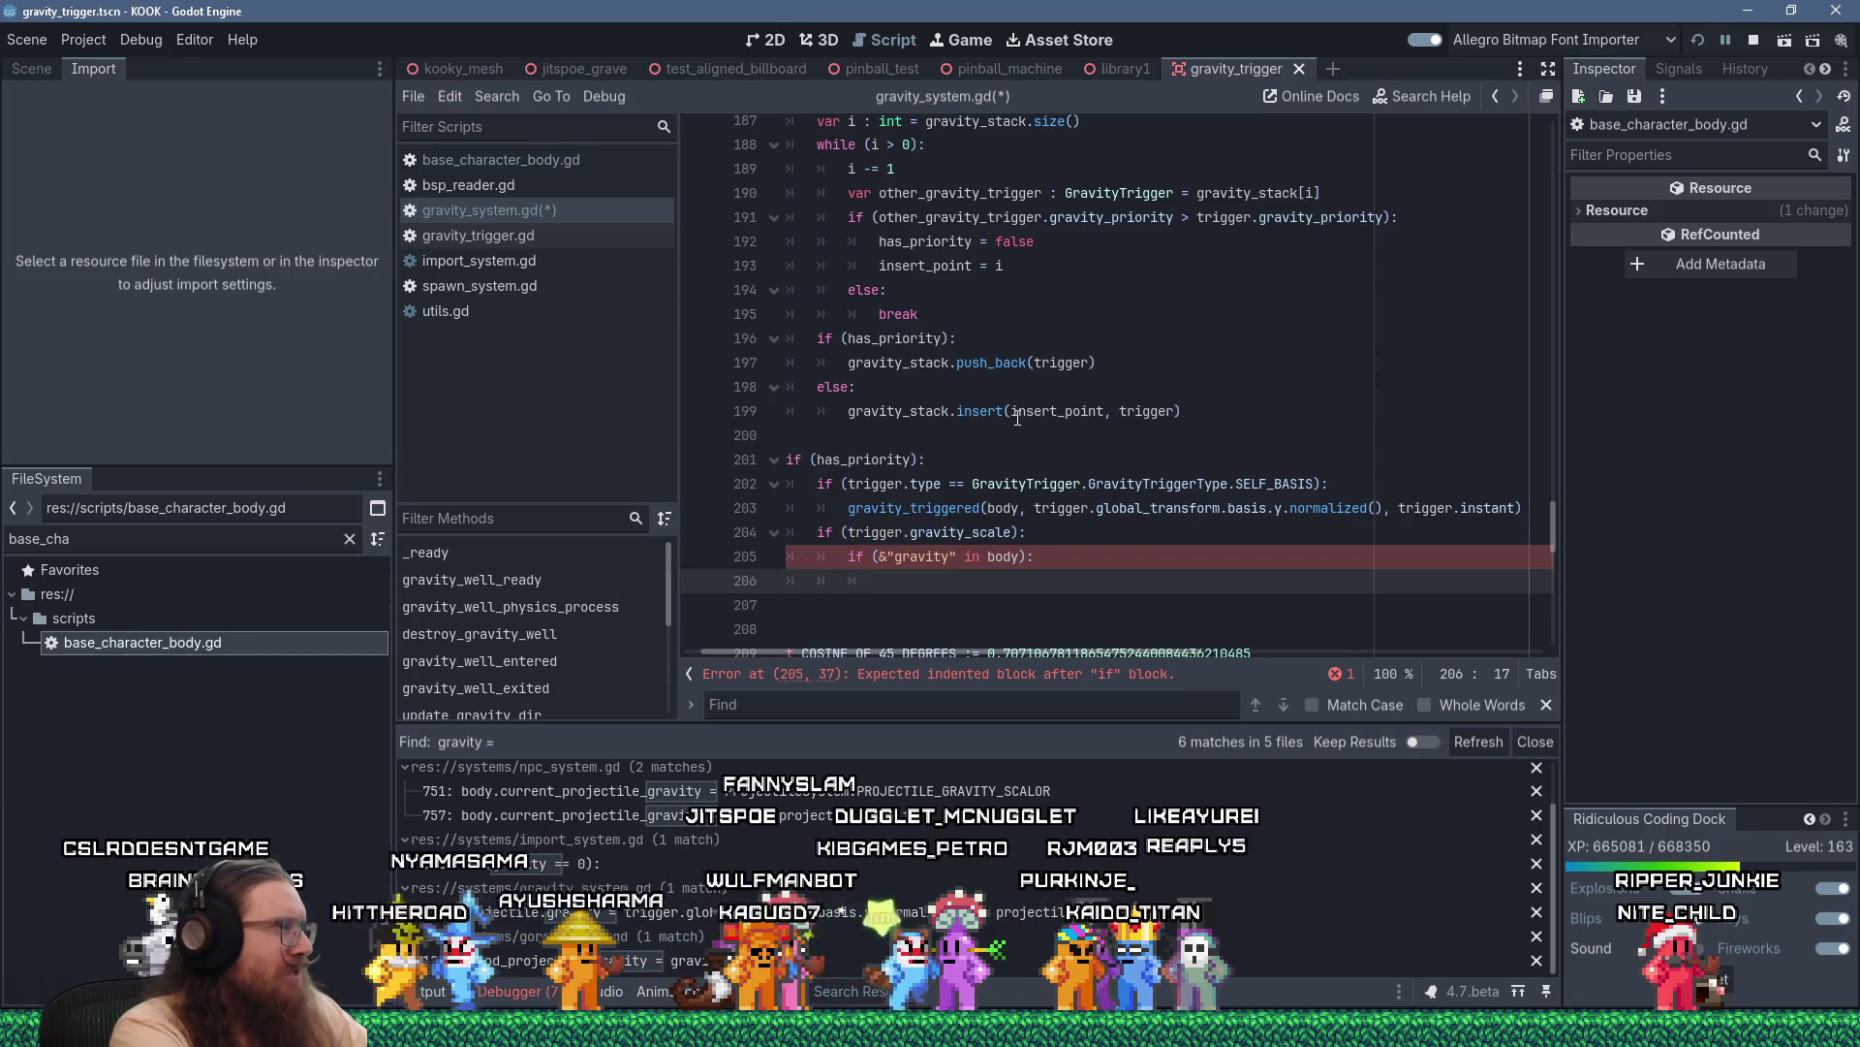